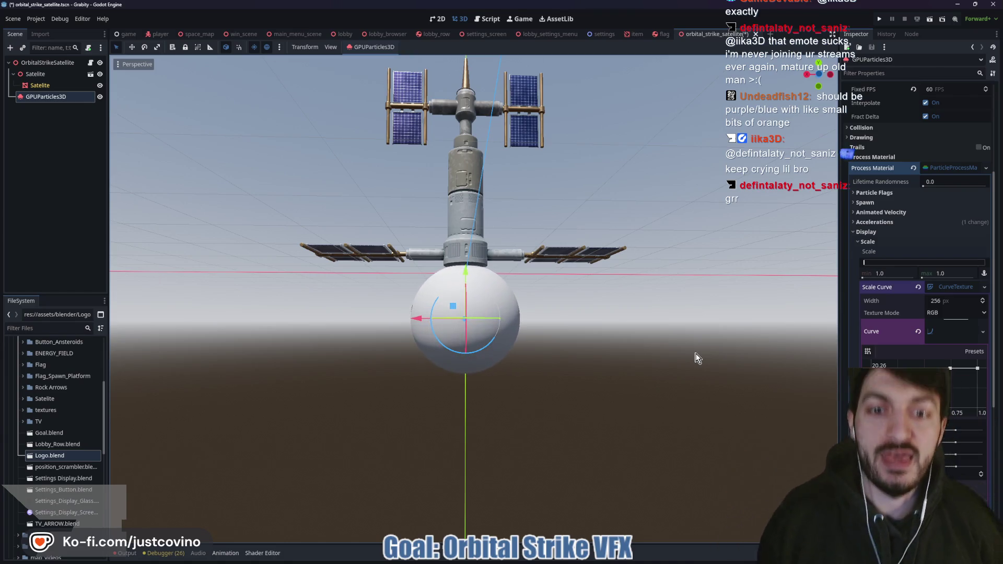
- Orbit beneath the satellite, sketch temporary ring annotations around the beam, then clear them
scroll(613, 358, down, 5)
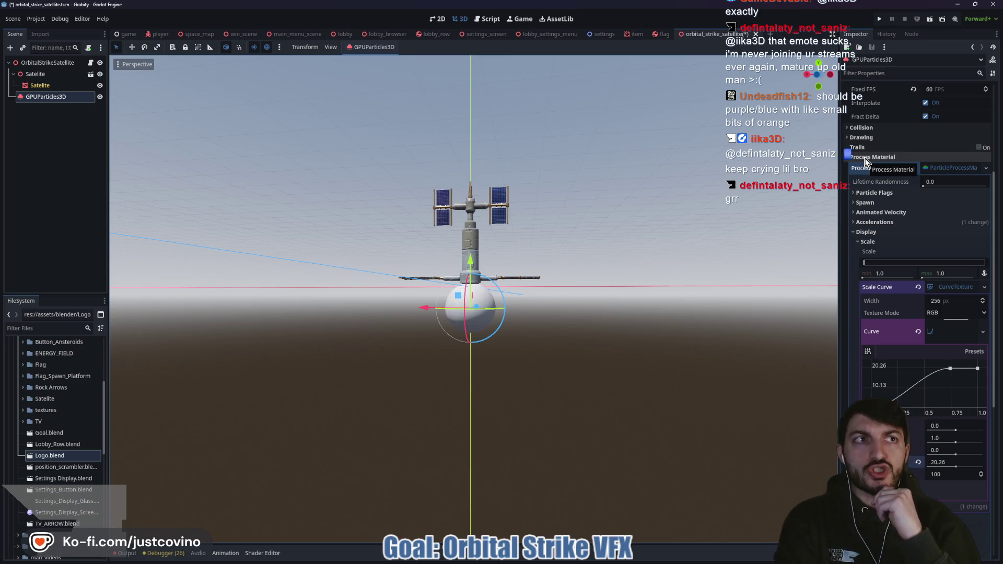
drag(556, 411, 594, 314)
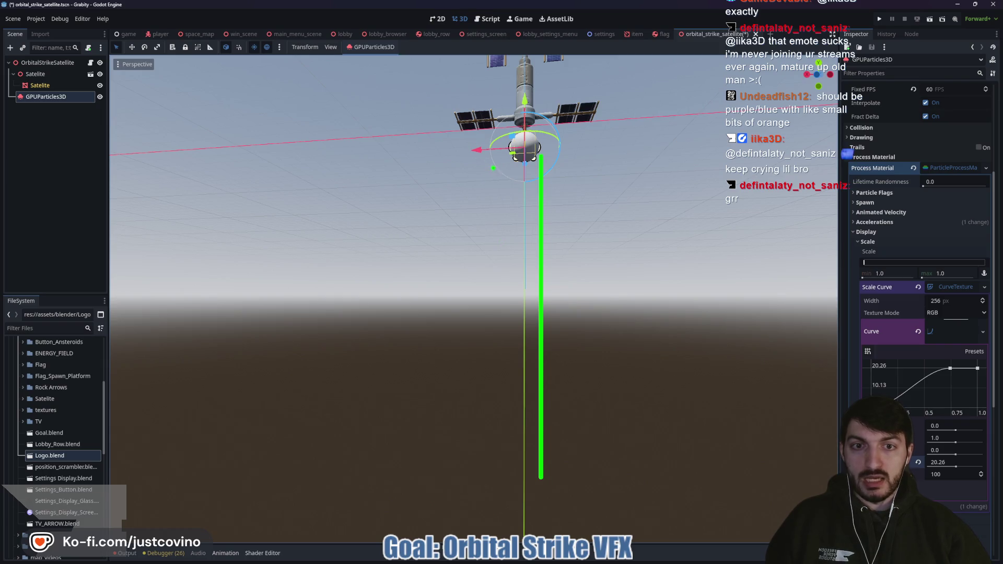
mouse_move(561, 448)
mouse_down()
mouse_move(572, 452)
mouse_move(432, 430)
mouse_up()
drag(608, 397, 443, 357)
mouse_move(477, 298)
mouse_down()
mouse_move(606, 303)
mouse_move(610, 347)
mouse_move(643, 310)
mouse_move(597, 306)
mouse_move(619, 310)
mouse_up()
key(Escape)
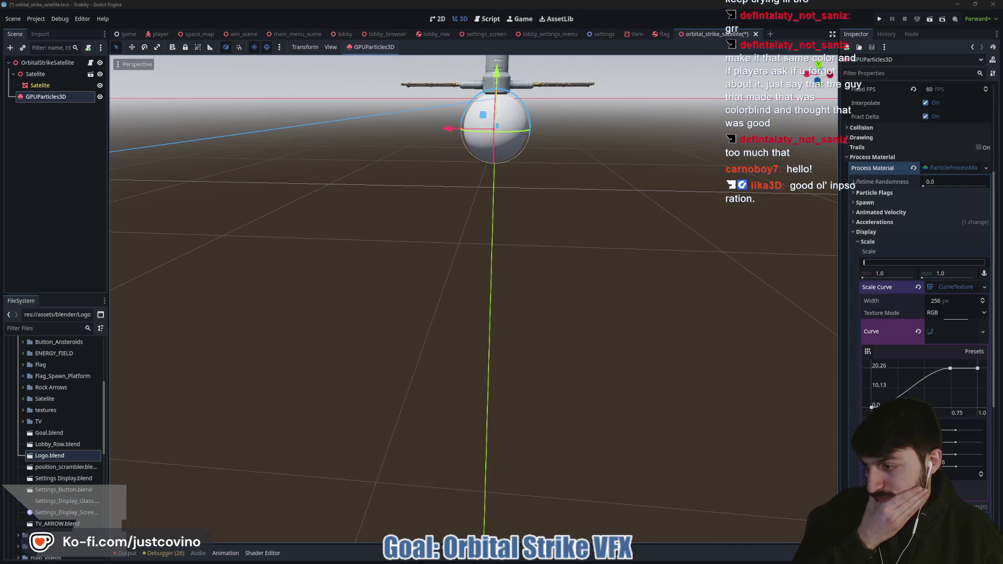
- Launch PureRef, place its board over the scene and paste the blue beam image
key(super)
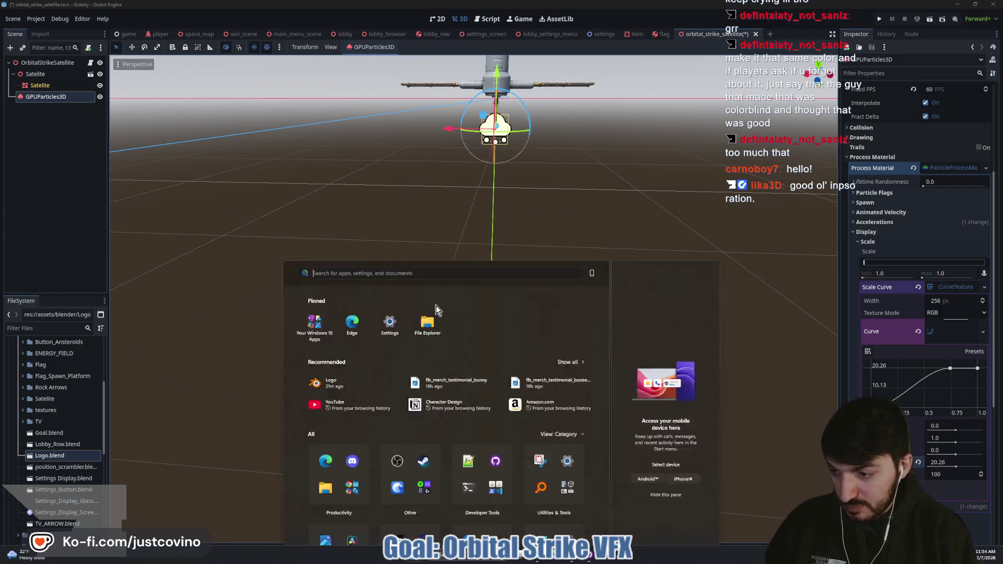
text(sharex)
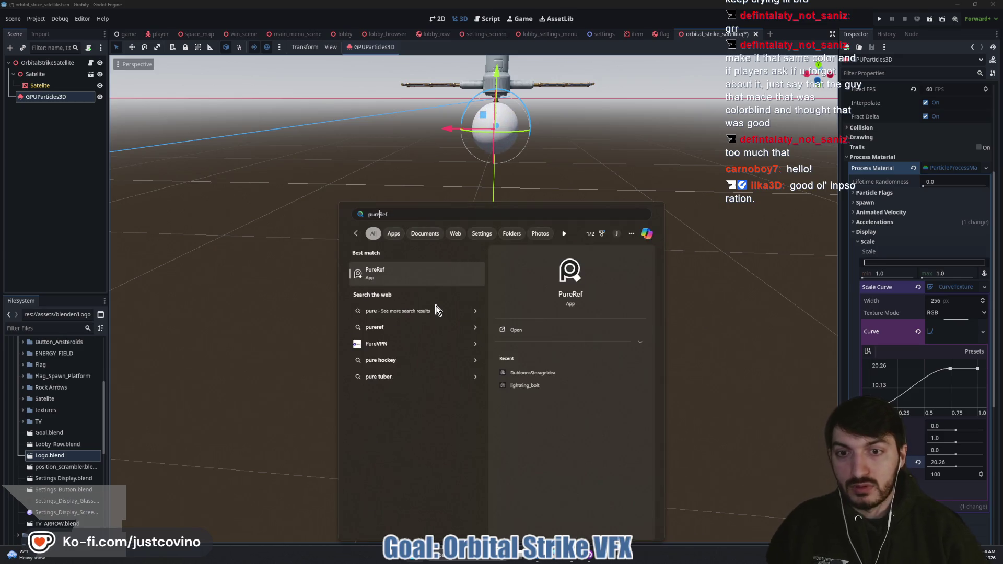
key(Return)
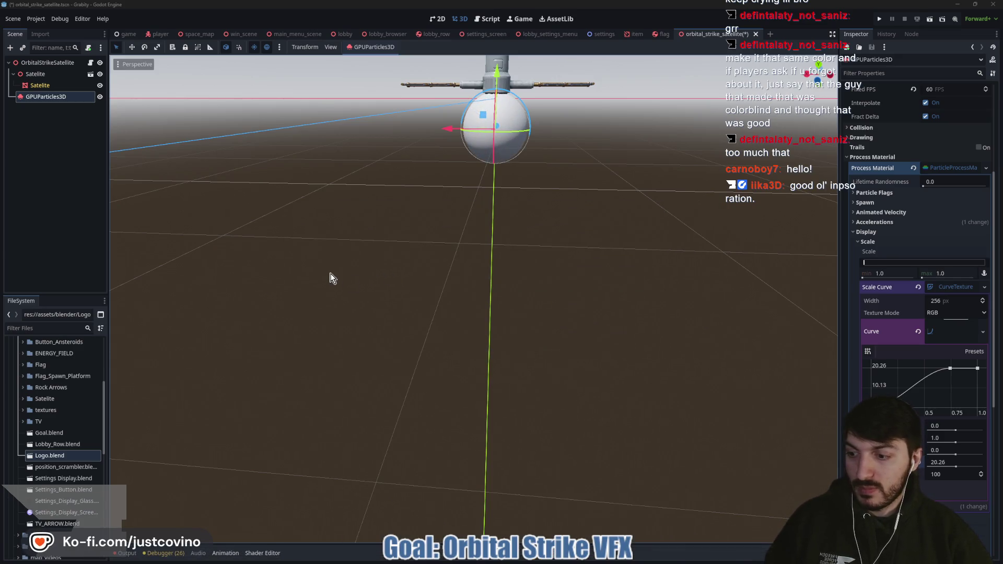
drag(560, 91, 263, 127)
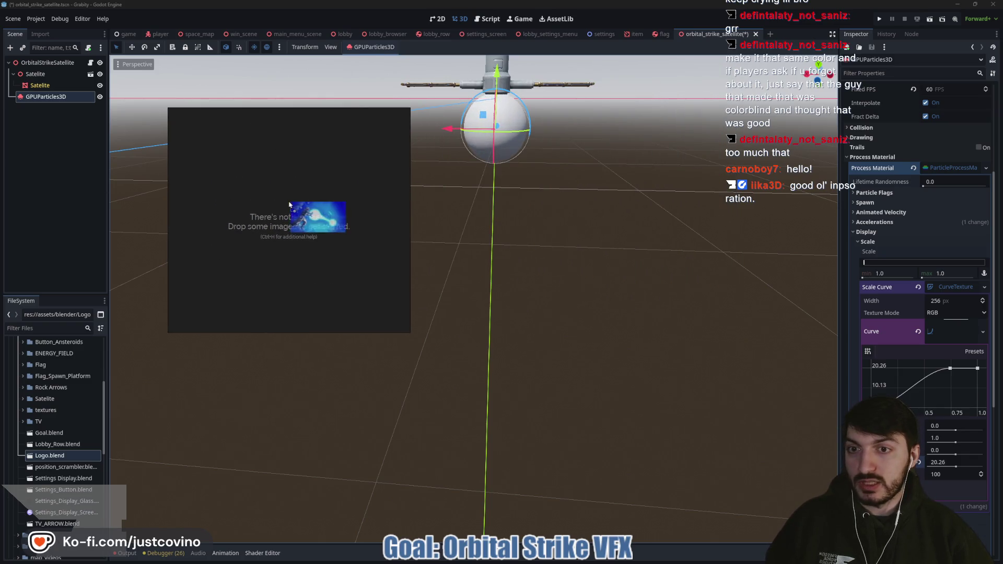
key(ctrl+v)
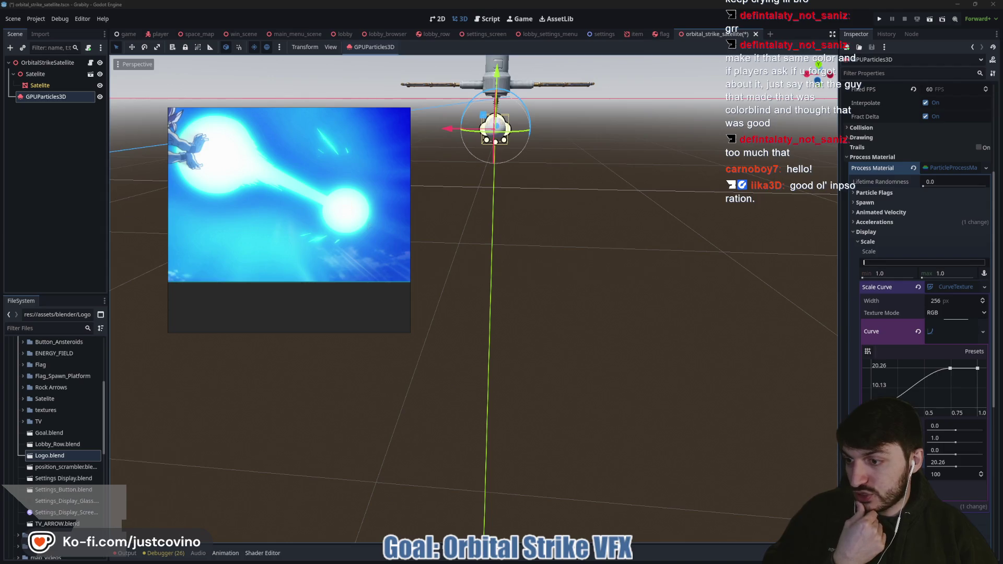
- Add the Earth-and-spaceship image, arrange it with the enlarged anime beam, and paste the green-beam satellite image
scroll(250, 283, down, 3)
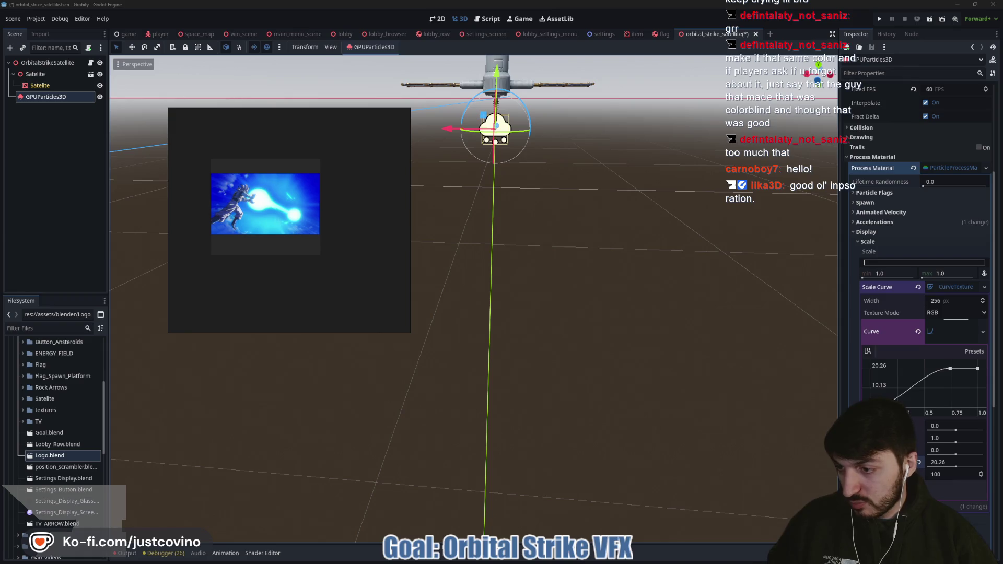
mouse_move(252, 290)
mouse_down()
mouse_move(242, 295)
mouse_move(300, 303)
mouse_move(331, 286)
mouse_move(341, 208)
mouse_move(308, 198)
mouse_up()
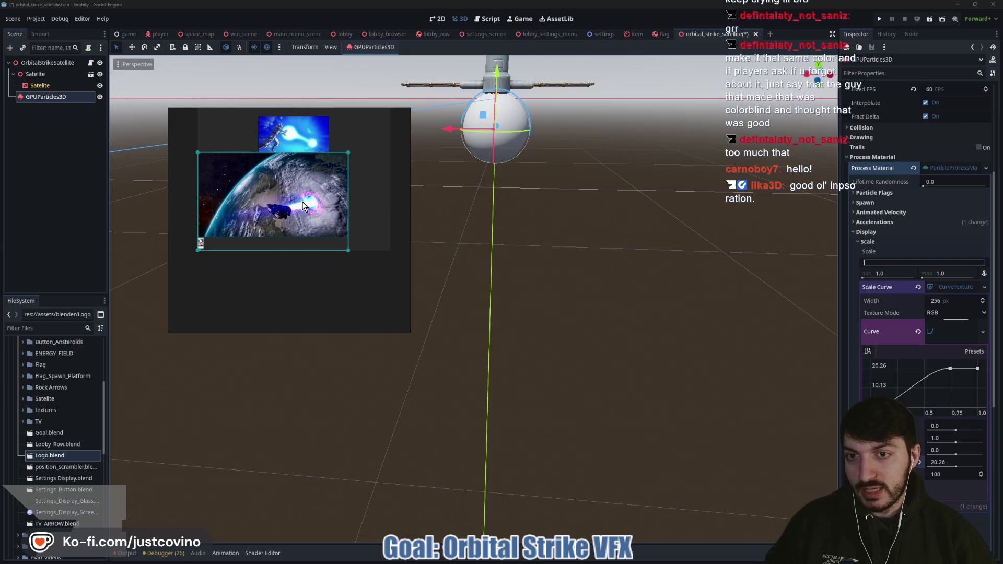
drag(241, 271, 186, 240)
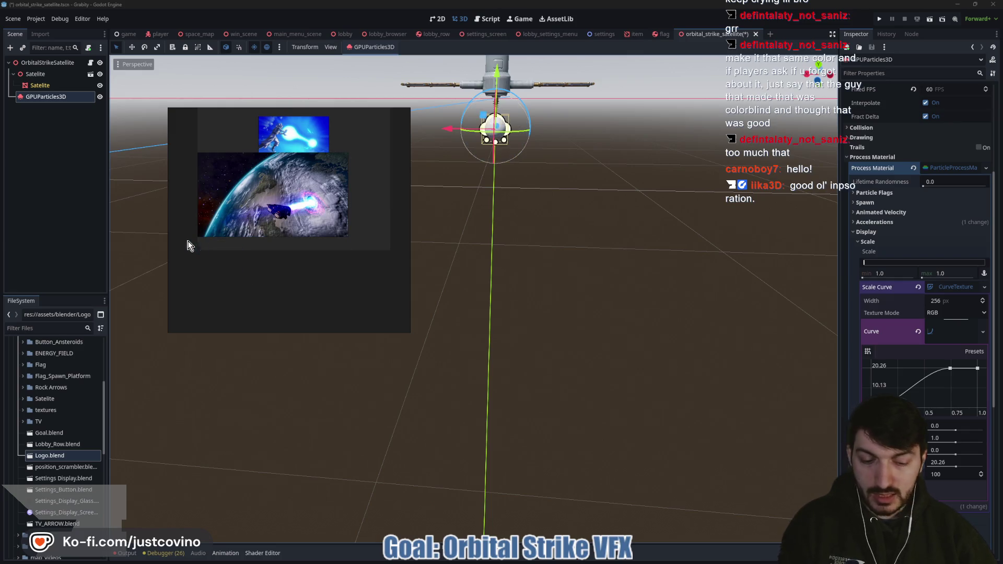
drag(276, 198, 246, 218)
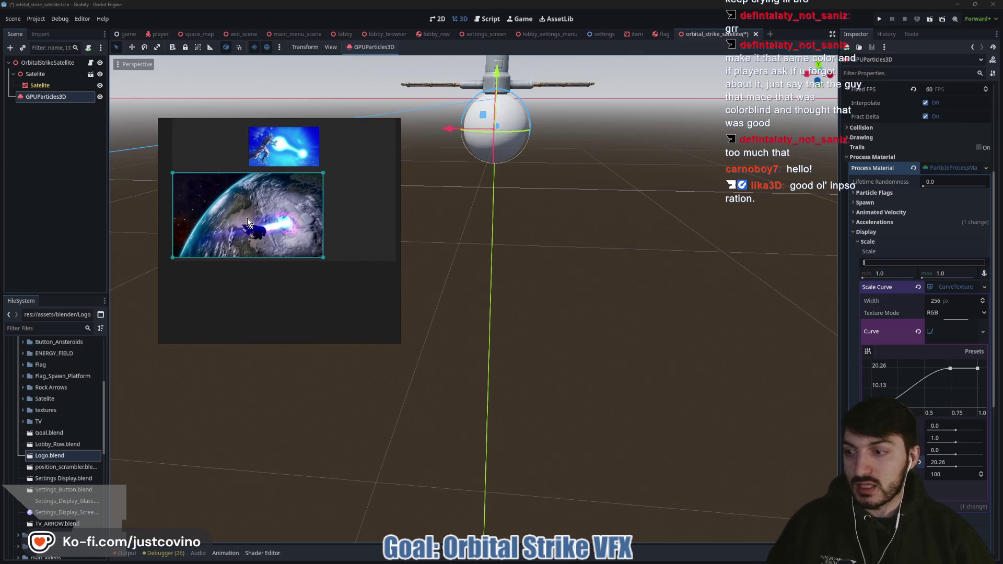
click(255, 166)
drag(253, 169, 226, 179)
mouse_move(270, 162)
mouse_down()
mouse_move(241, 161)
mouse_move(240, 178)
mouse_up()
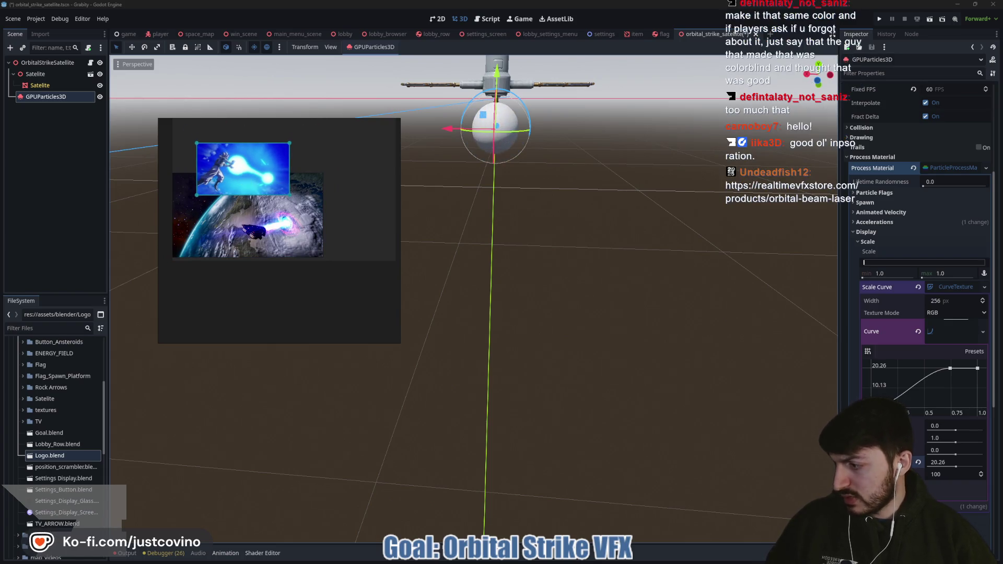
scroll(332, 264, down, 2)
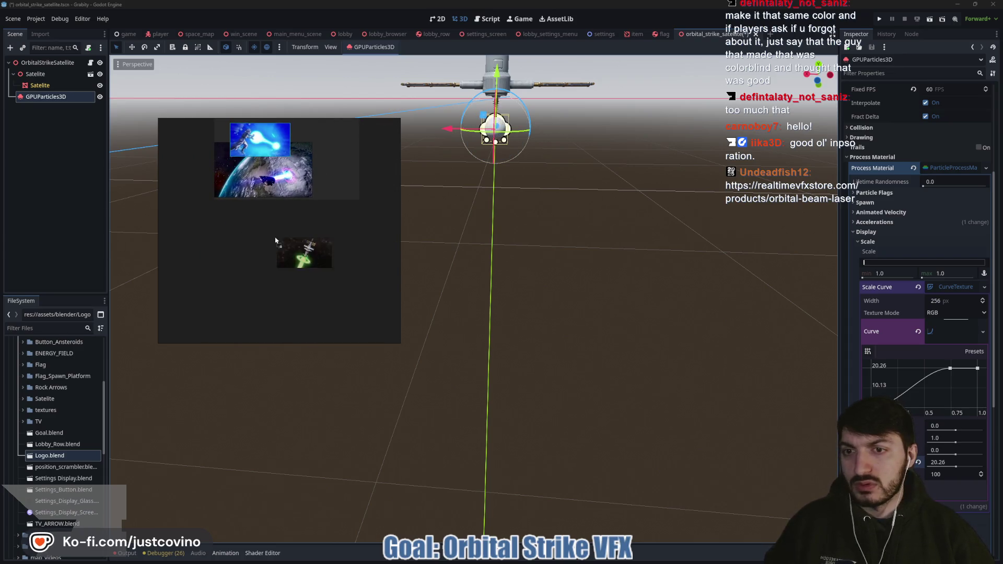
key(ctrl+v)
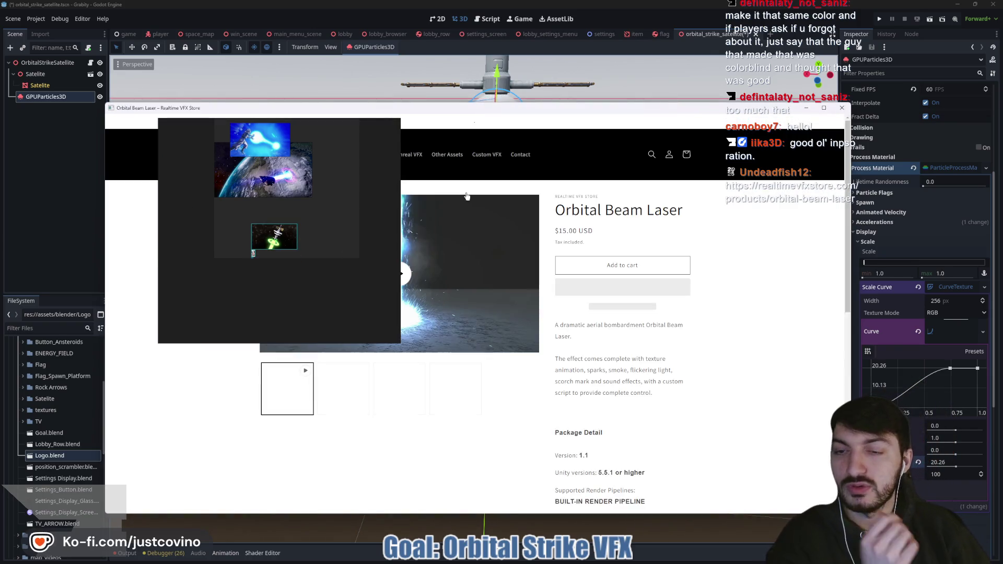
- Move the Orbital Beam Laser store page right, show its angled fourth shot, and enlarge the satellite reference
mouse_move(482, 111)
mouse_down()
mouse_move(671, 79)
mouse_move(655, 79)
mouse_up()
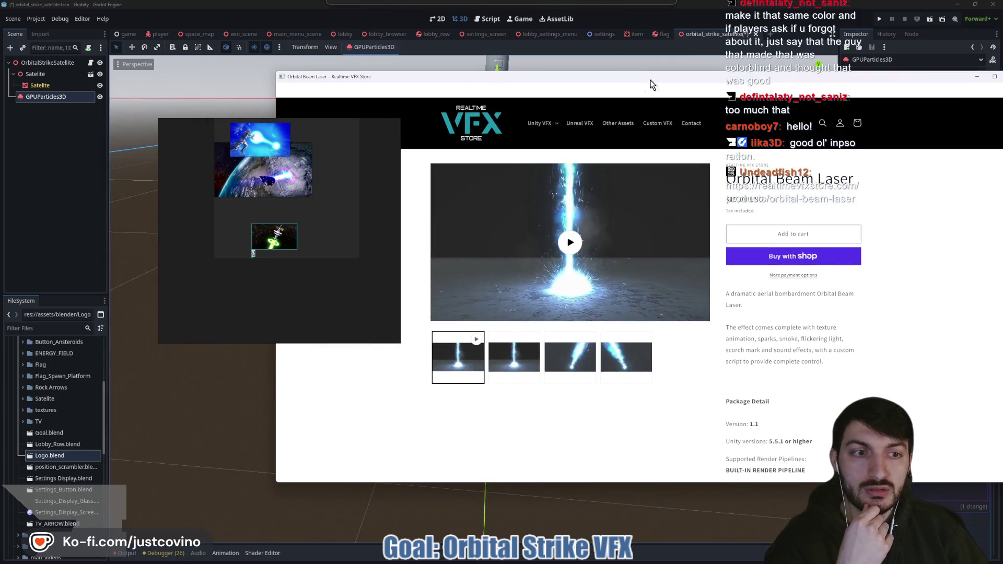
click(569, 360)
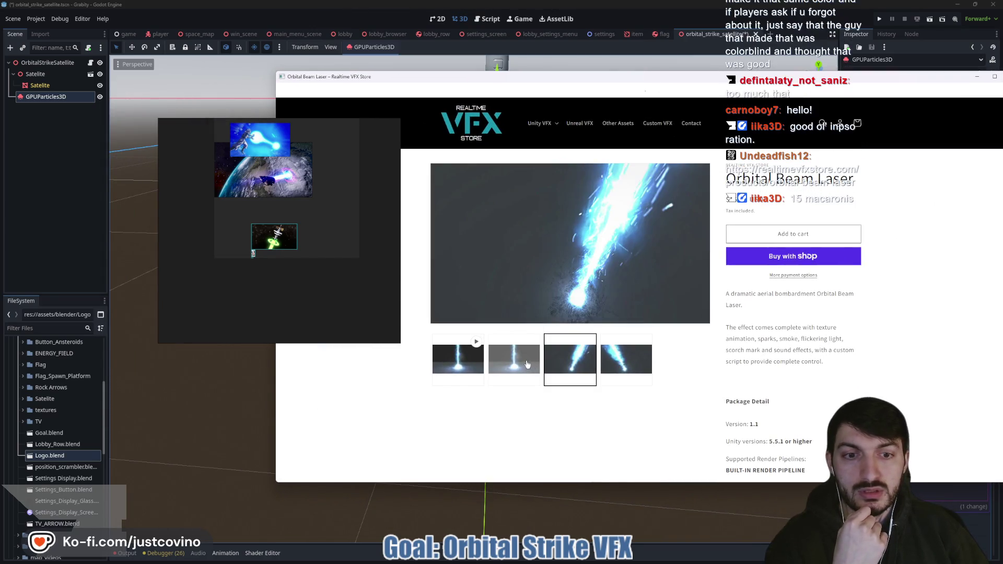
click(527, 365)
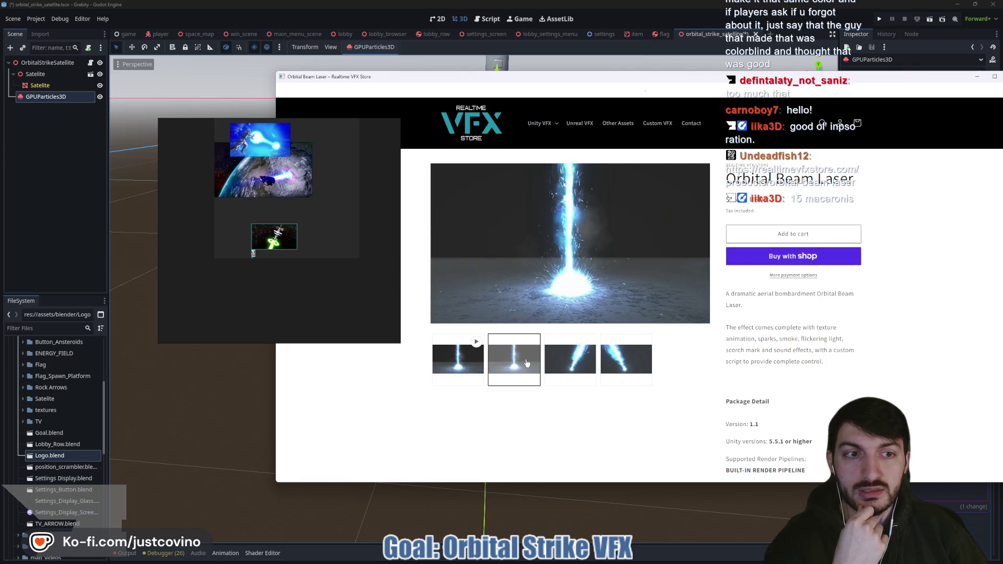
click(625, 361)
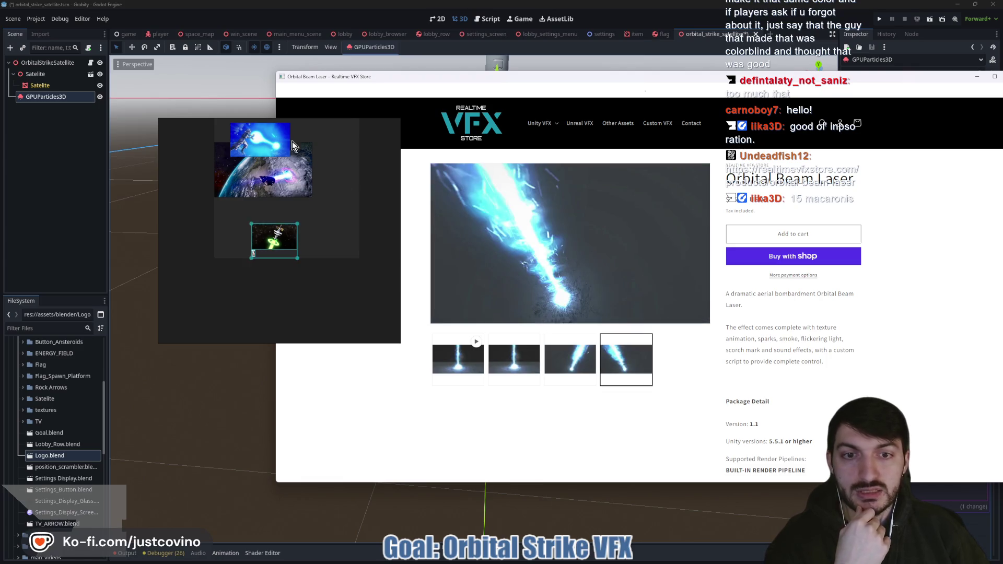
click(267, 266)
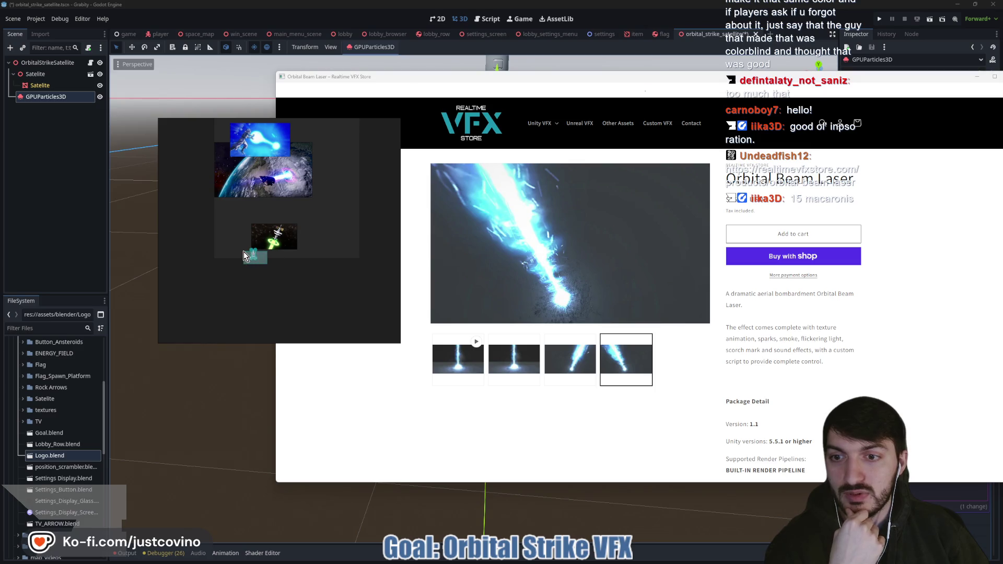
mouse_move(277, 241)
mouse_down()
mouse_move(238, 219)
mouse_move(335, 273)
mouse_up()
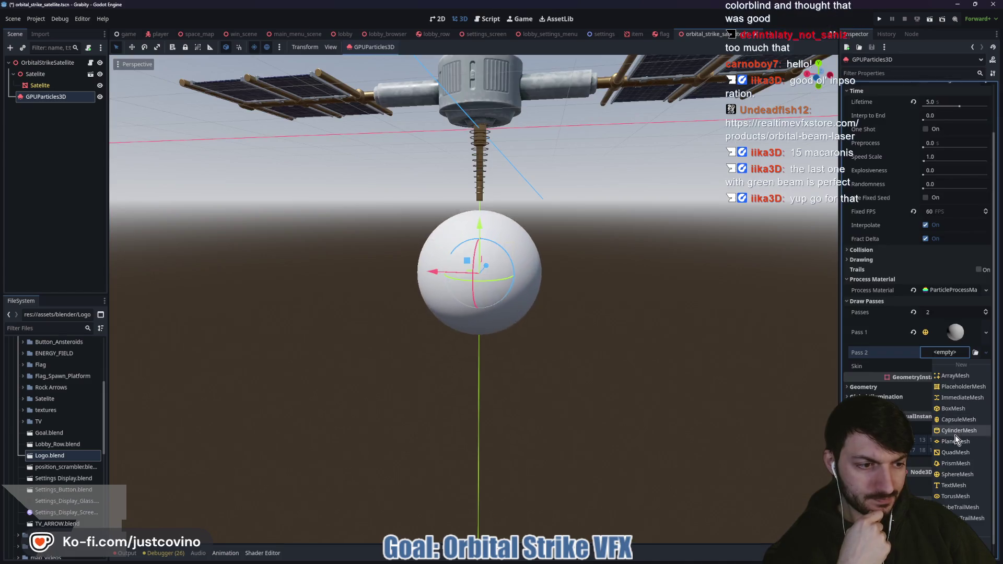
- Make draw pass 2 a TorusMesh with inner radius 0.834 and values 32 and 4, then save
click(955, 496)
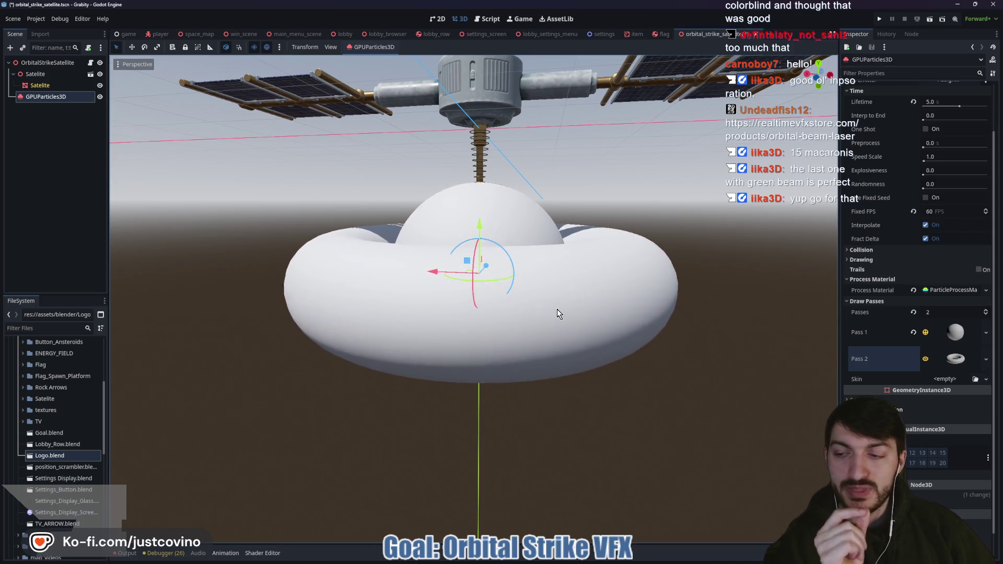
click(955, 358)
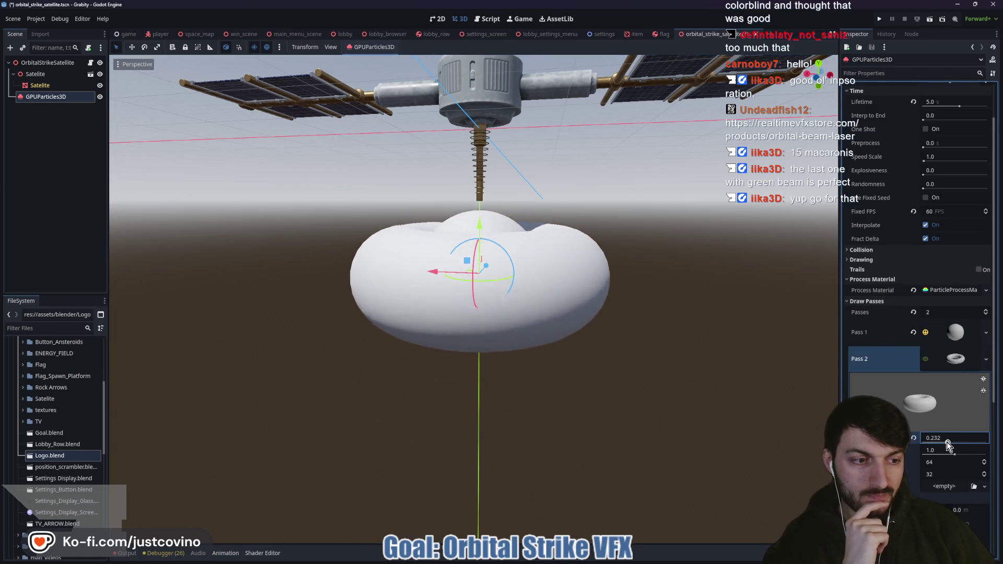
drag(951, 444, 953, 444)
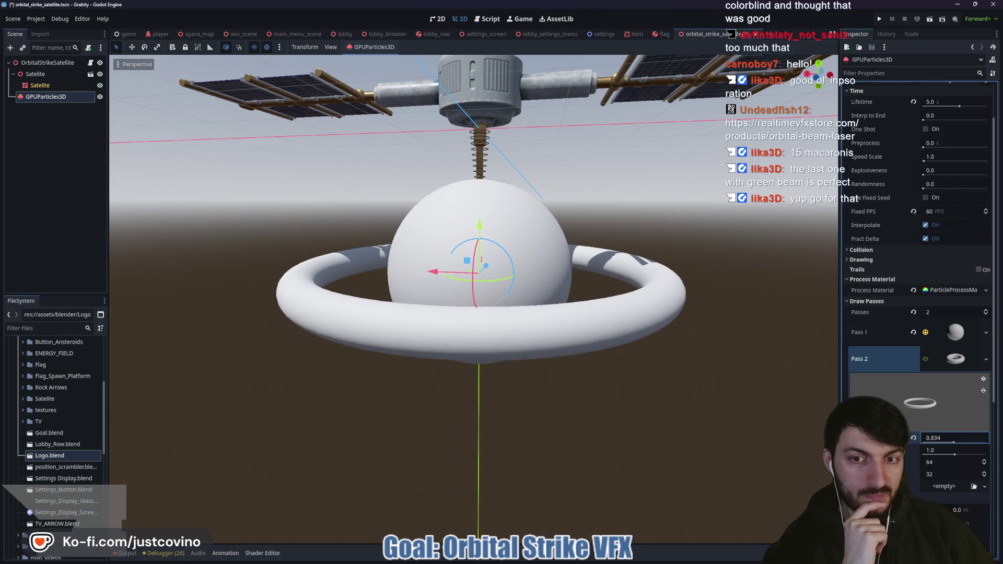
scroll(663, 419, down, 5)
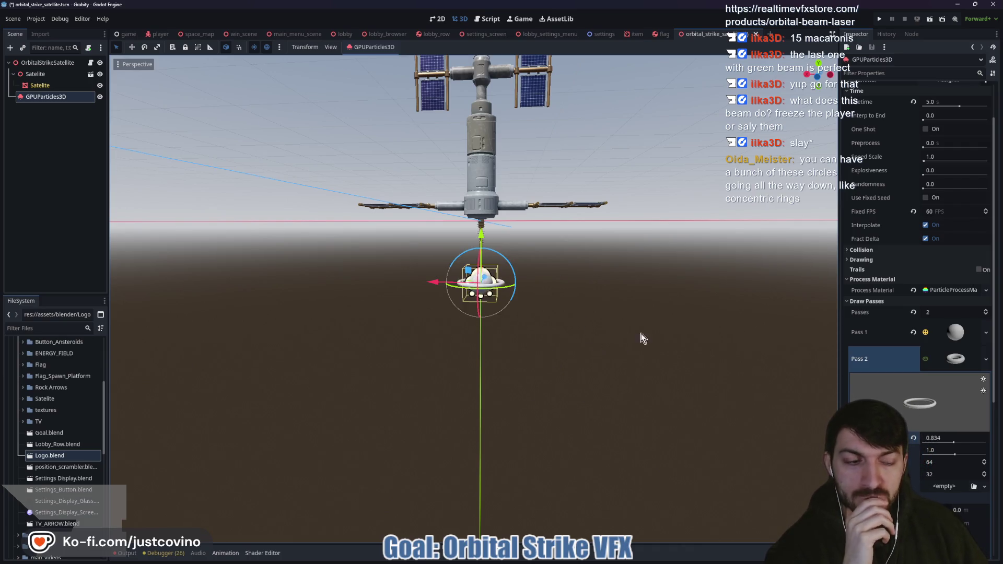
click(949, 463)
text(32)
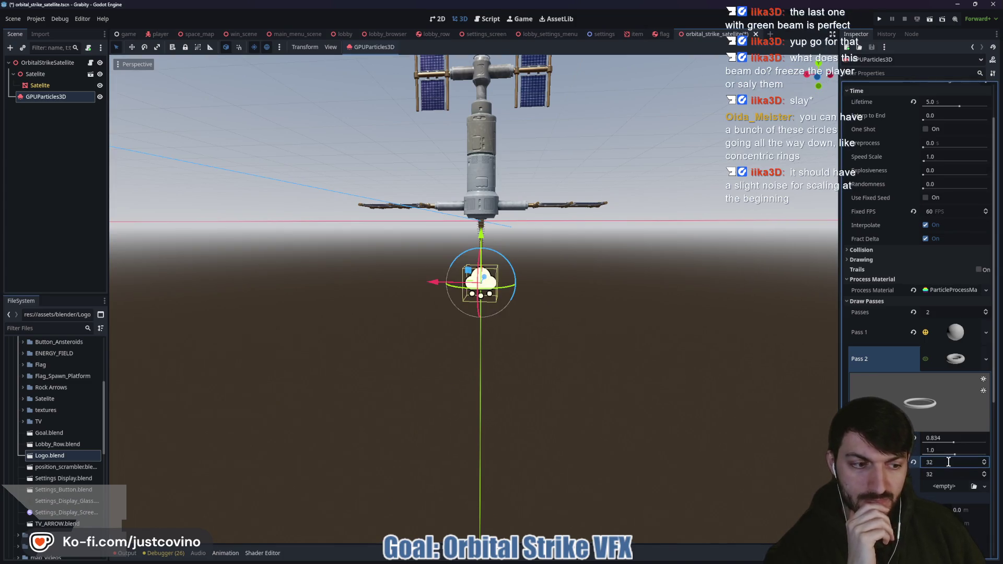
click(951, 473)
text(4)
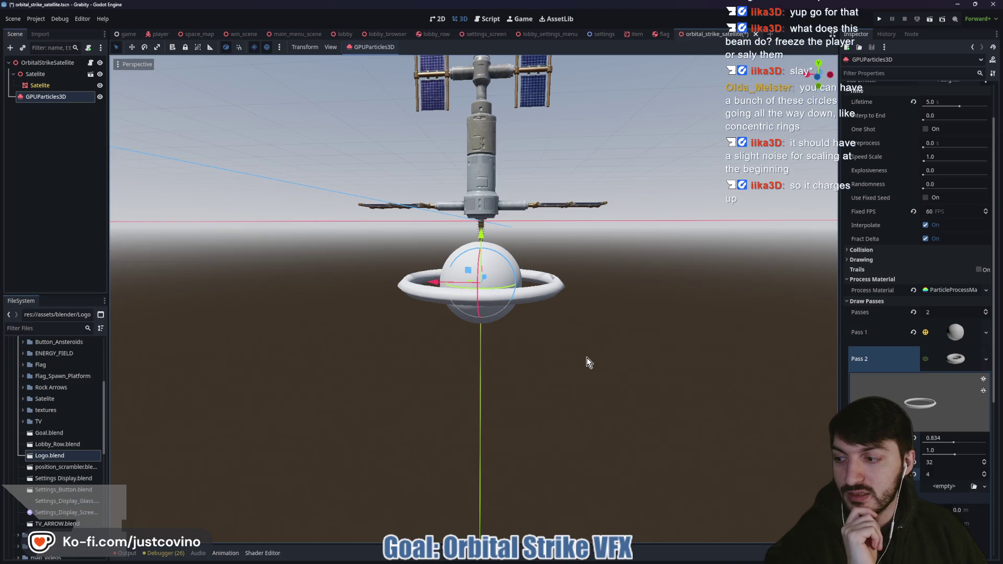
key(ctrl+s)
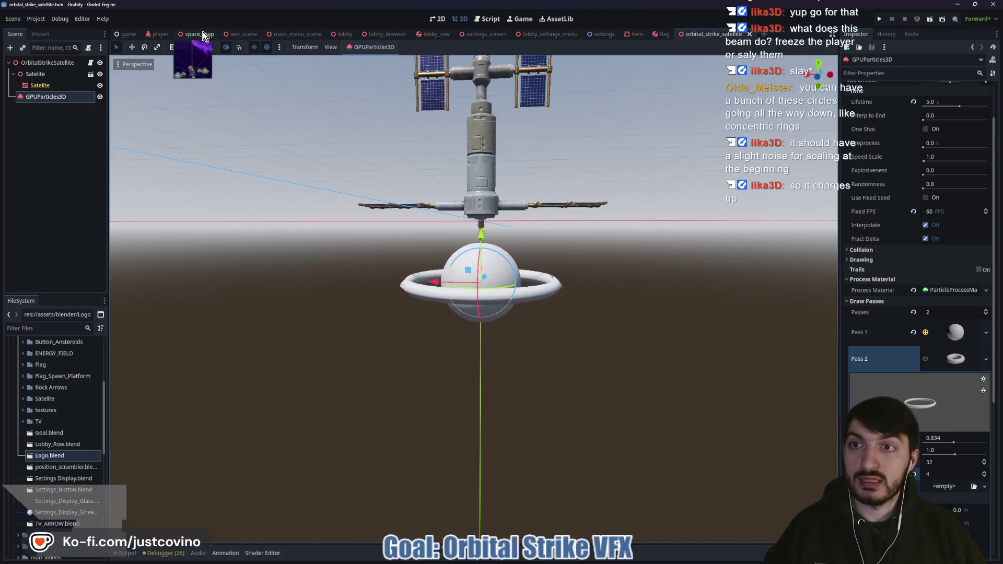
- In the player scene, show and then hide the GooRope in the viewport
click(161, 35)
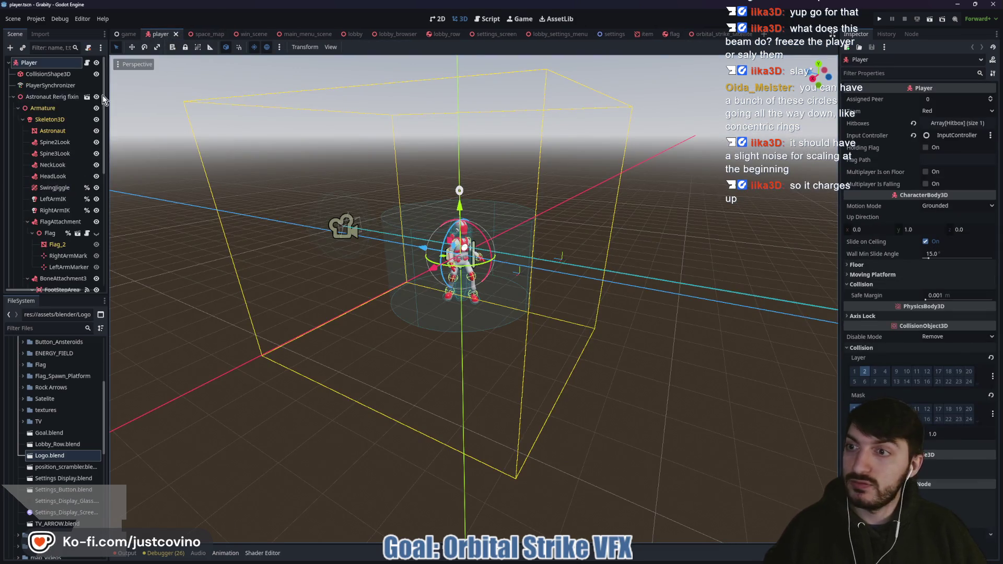
scroll(59, 168, down, 2)
scroll(65, 188, down, 2)
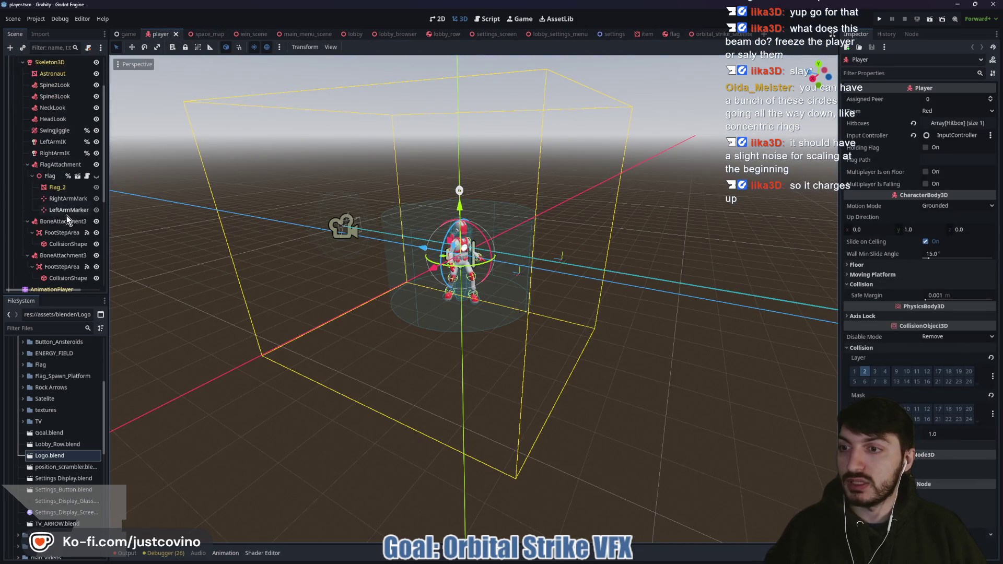
scroll(57, 225, up, 2)
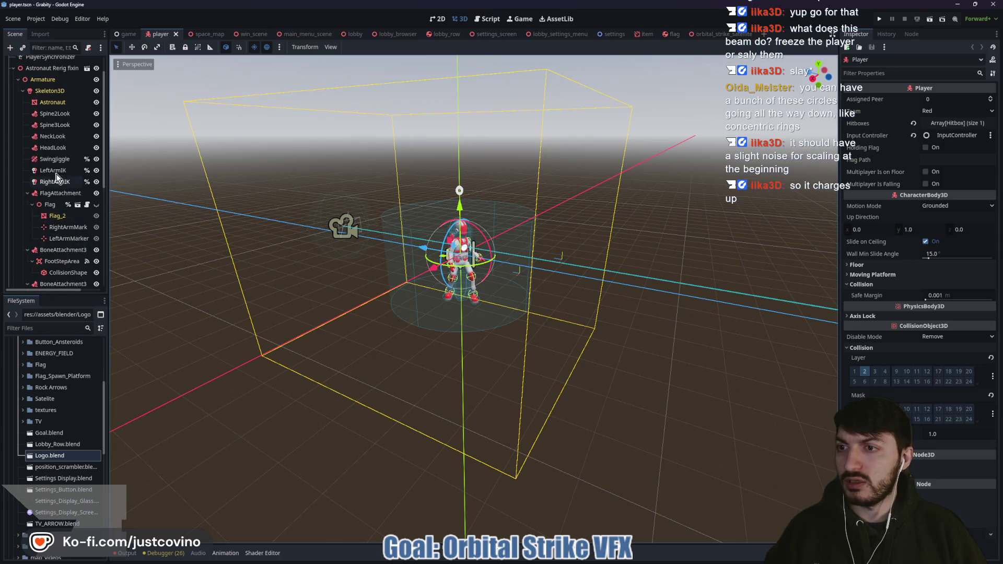
scroll(57, 191, down, 2)
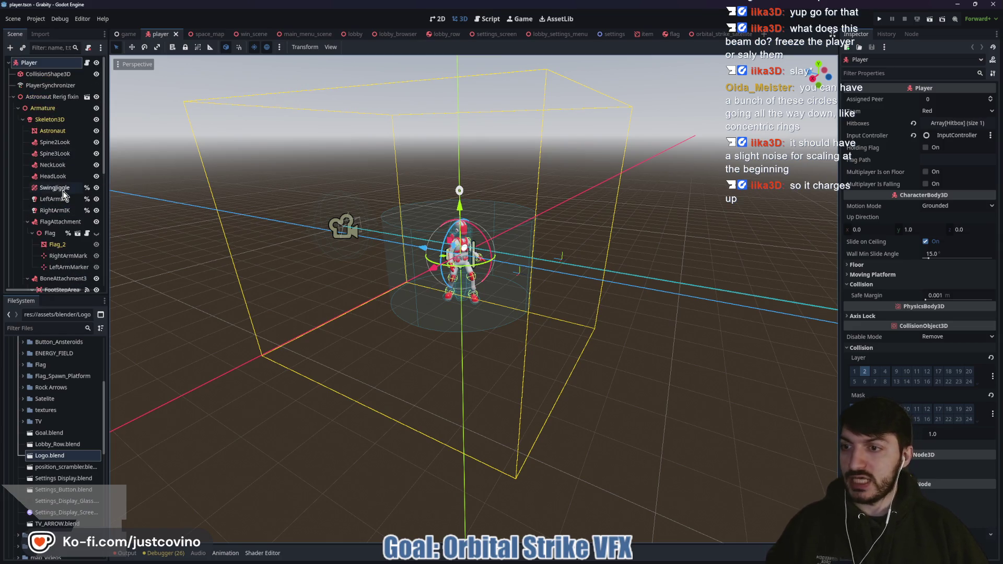
scroll(64, 208, down, 4)
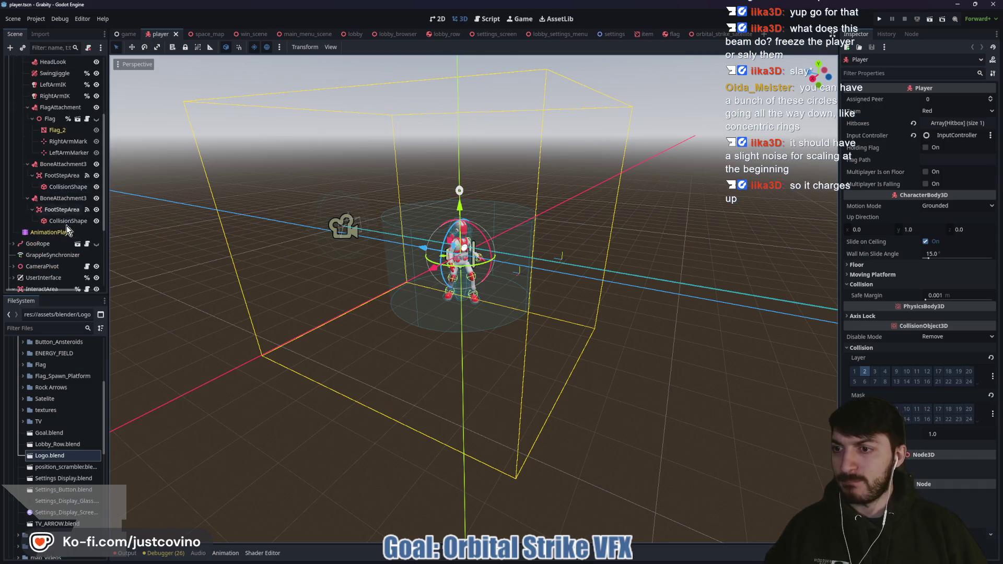
click(96, 244)
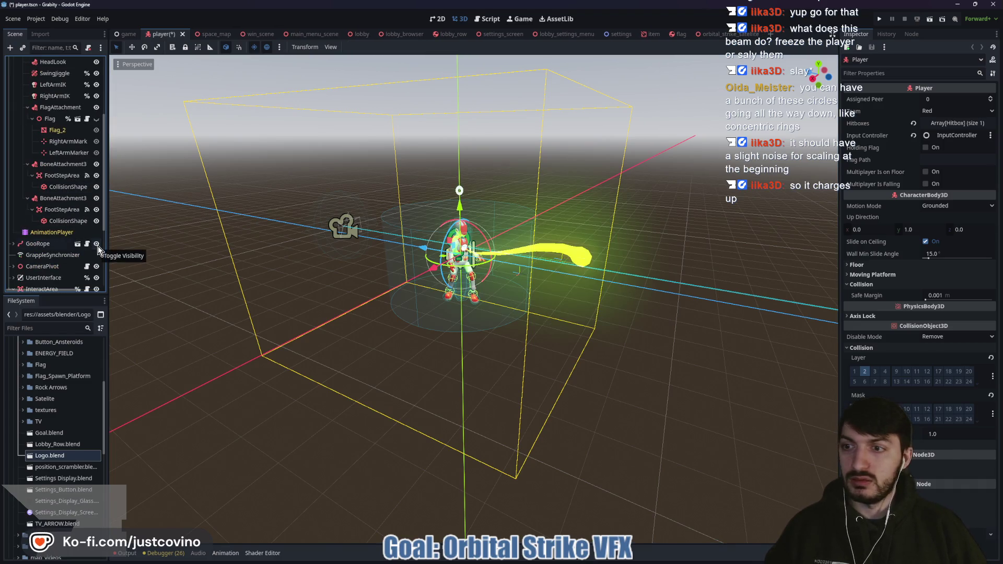
click(96, 245)
- Open the GooRope scene and play its shoot animation to preview the rope
click(77, 244)
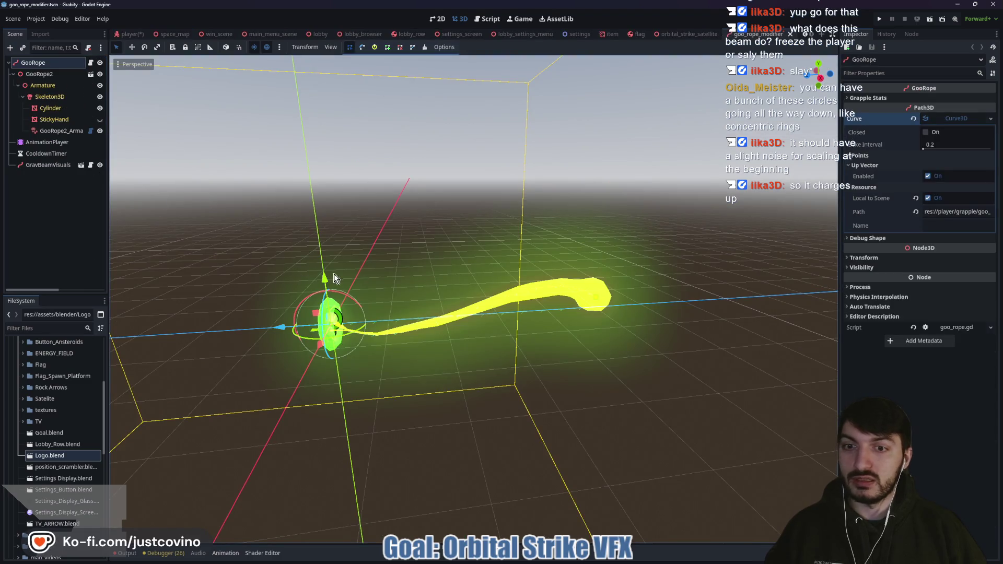
scroll(374, 253, up, 3)
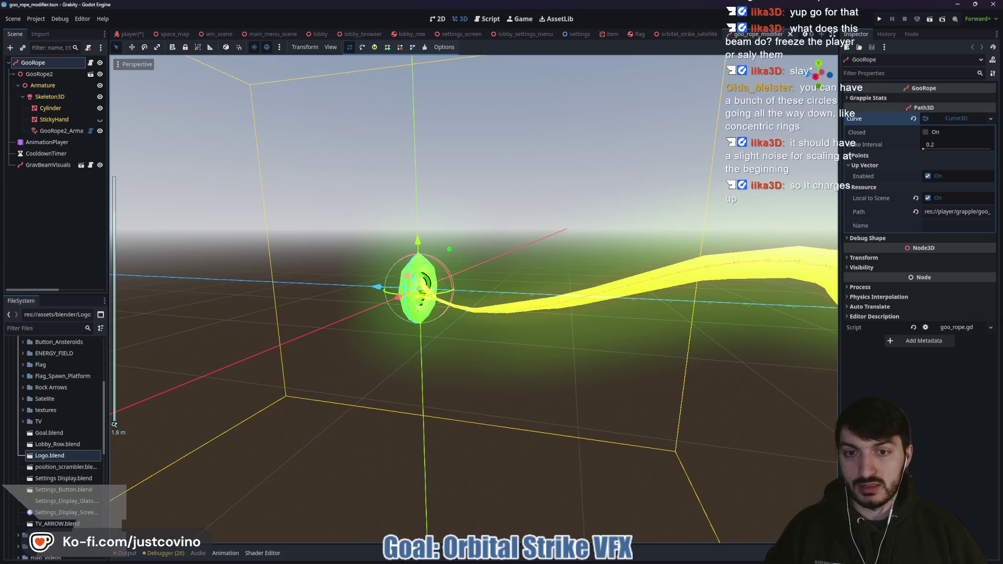
drag(449, 250, 412, 225)
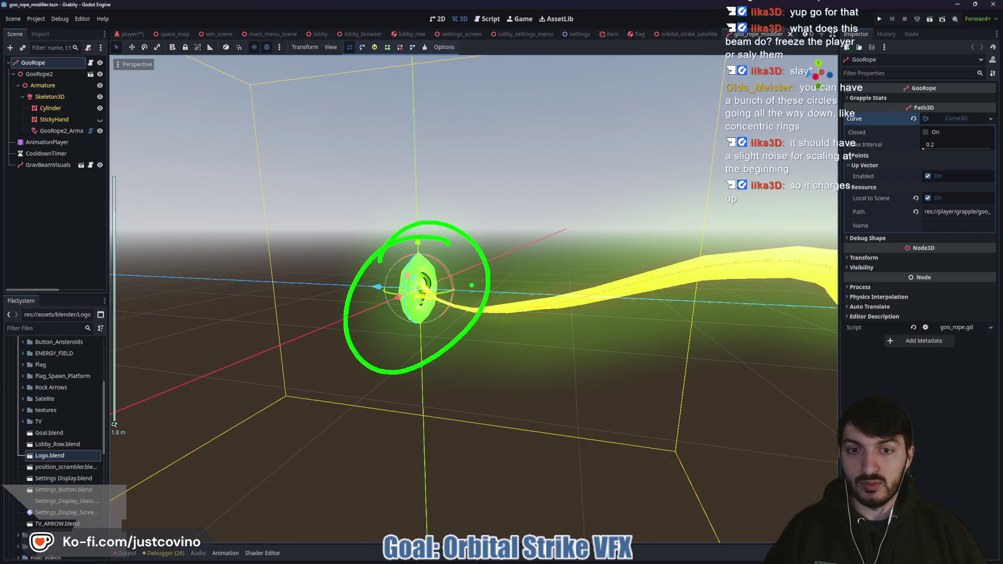
click(33, 142)
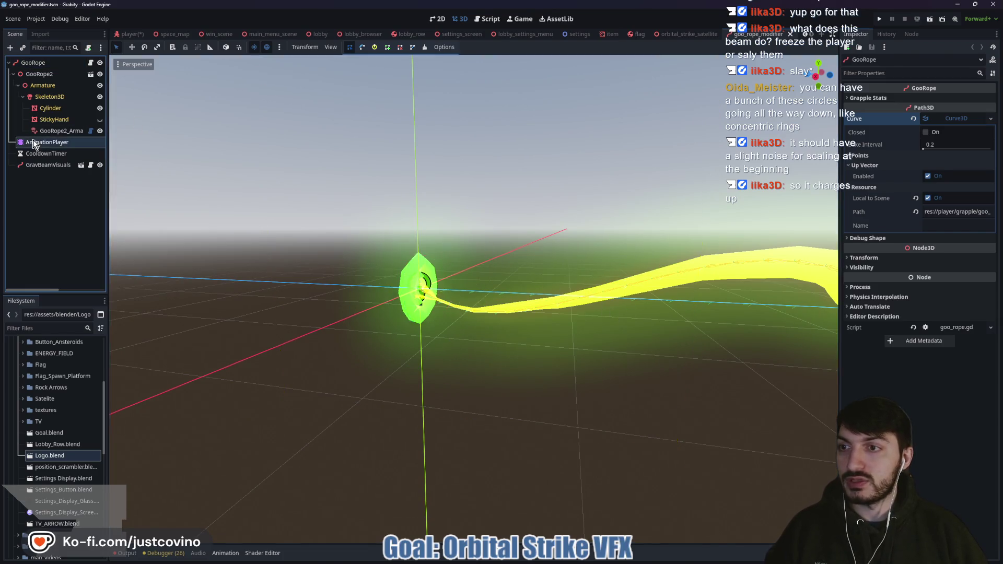
click(166, 444)
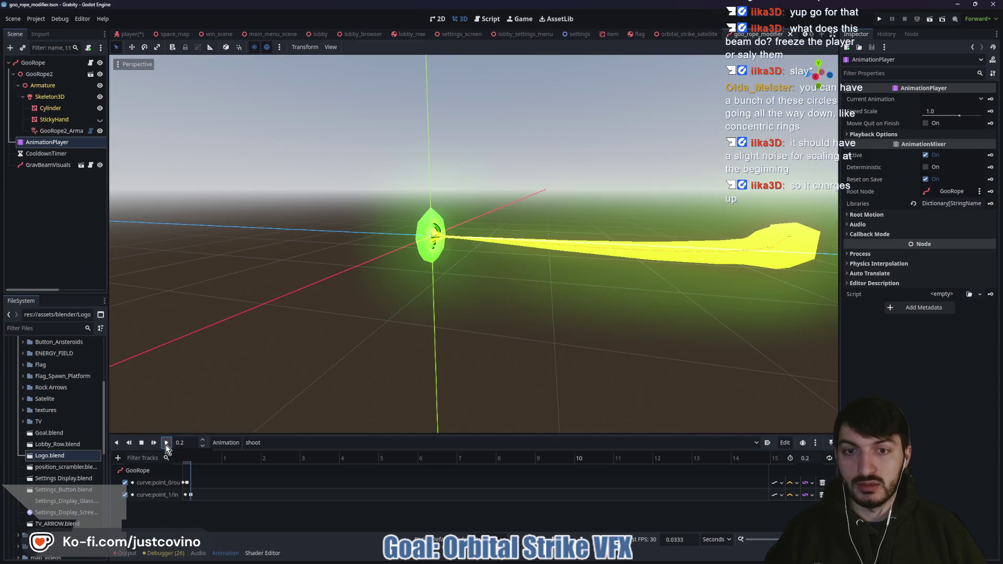
- Open the GravBeamVisuals scene to review the beam, then close both the grav beam and goo rope tabs
click(52, 165)
click(81, 166)
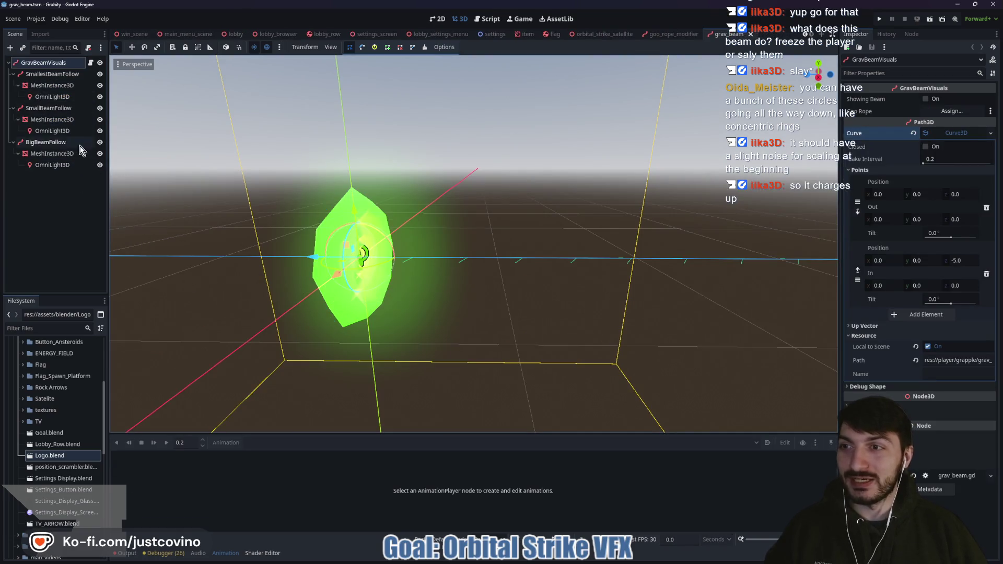
drag(763, 229, 398, 229)
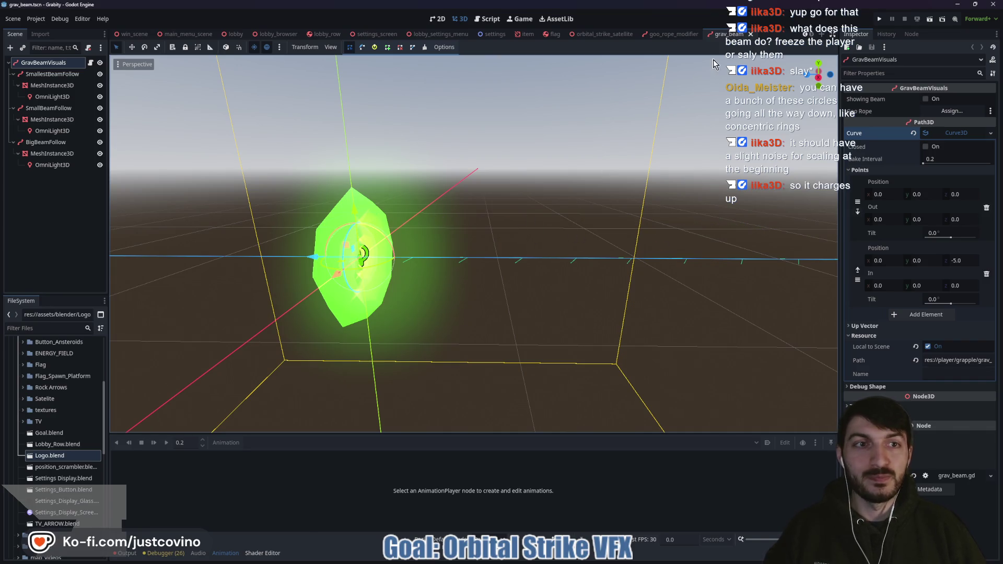
click(751, 34)
click(790, 34)
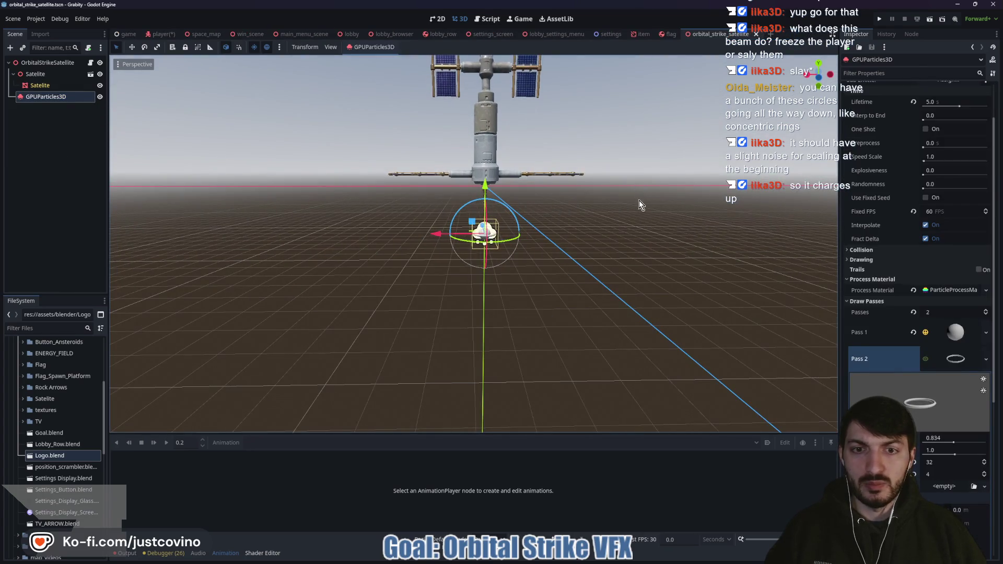
drag(639, 204, 603, 199)
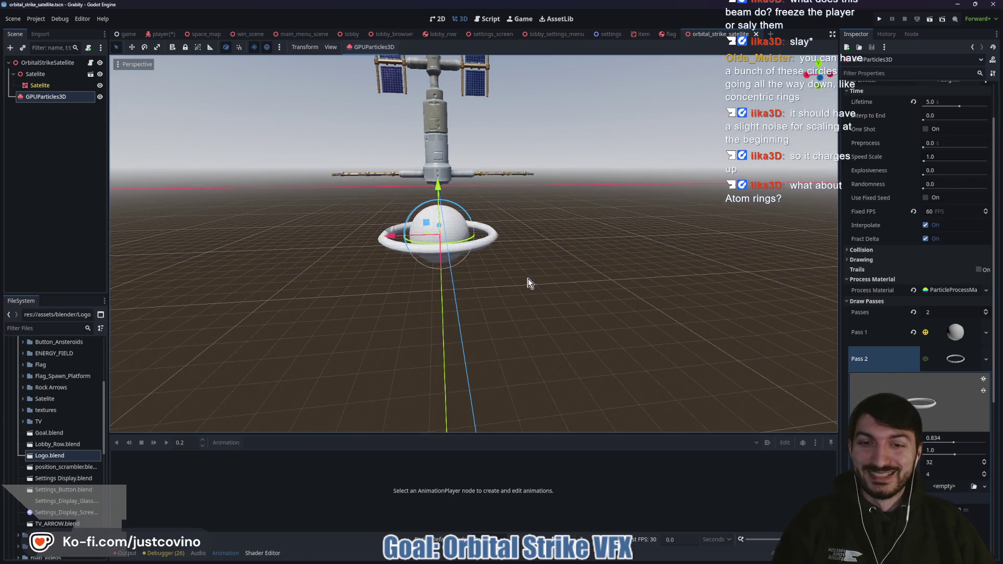
scroll(522, 283, up, 5)
scroll(439, 296, down, 5)
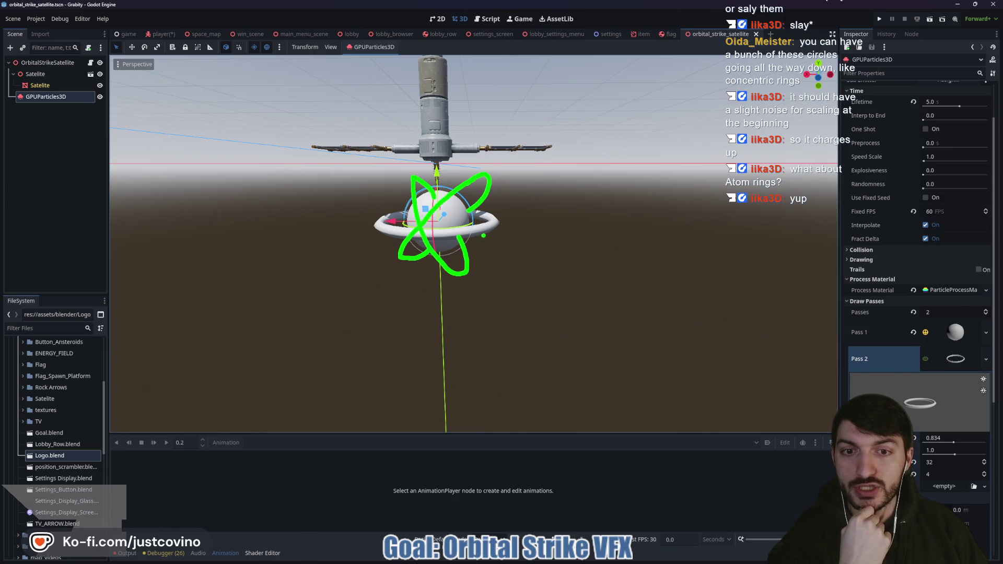
drag(498, 230, 499, 414)
drag(381, 228, 360, 422)
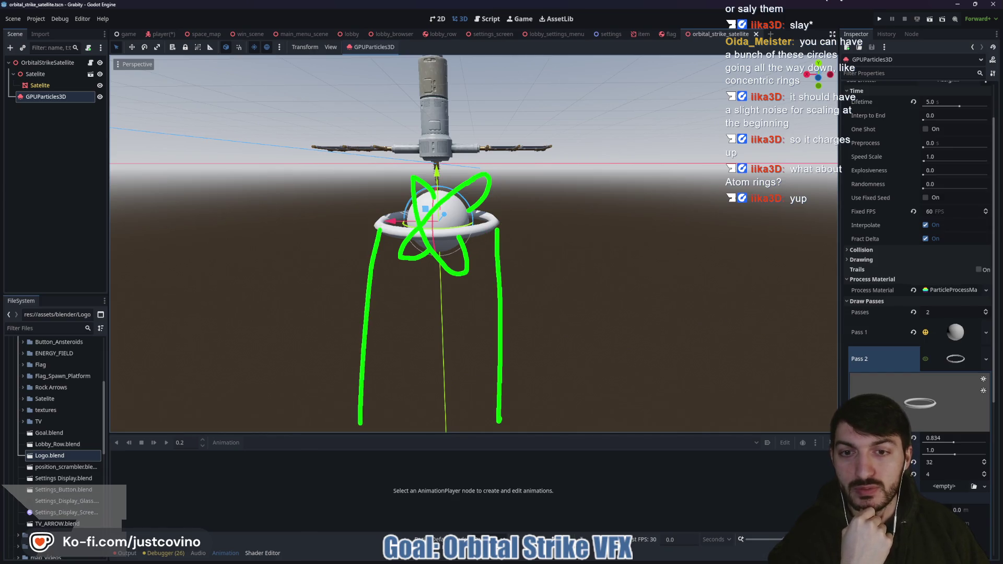
drag(385, 296, 382, 416)
drag(418, 307, 406, 422)
mouse_move(456, 290)
mouse_down()
mouse_move(452, 407)
mouse_move(437, 351)
mouse_up()
drag(463, 314, 465, 372)
drag(493, 295, 481, 391)
drag(420, 394, 431, 424)
click(414, 427)
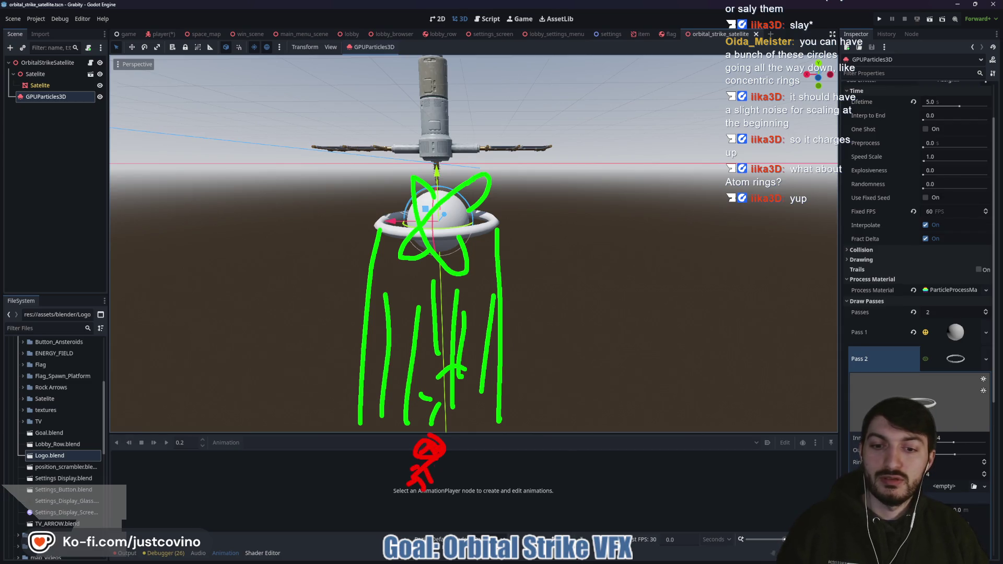
key(Escape)
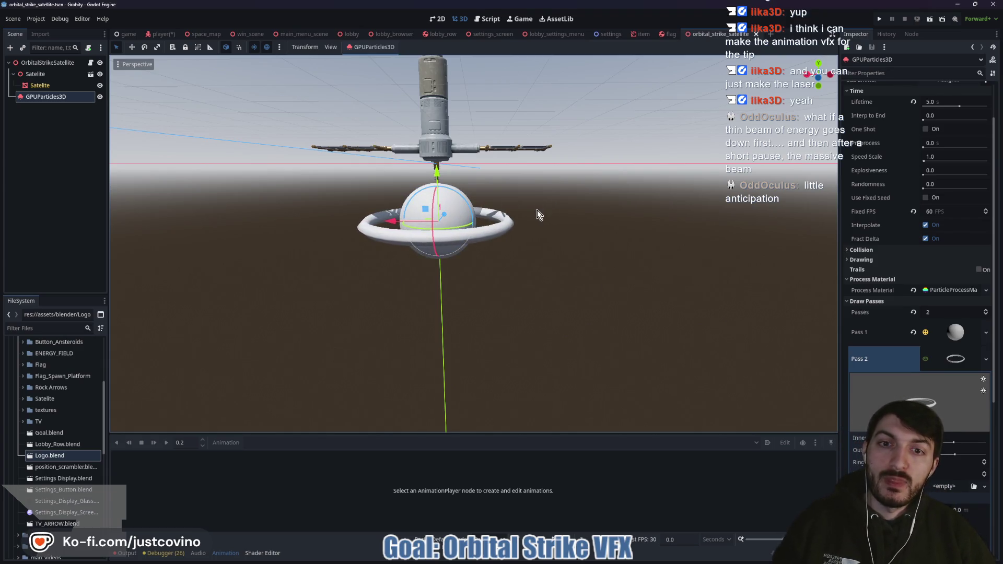
- Run the game and host a lobby in the first window, moved to the left
click(879, 19)
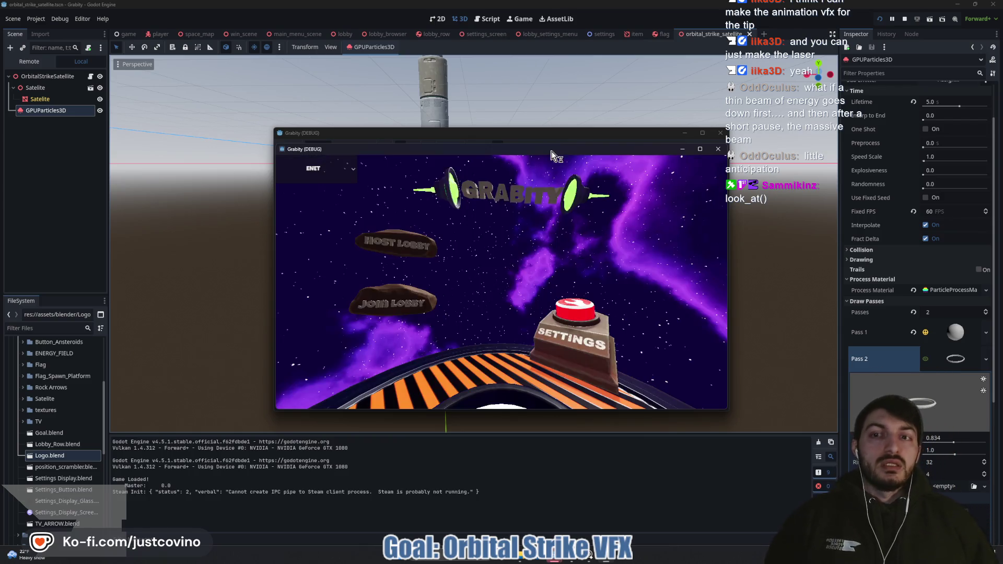
drag(538, 137, 293, 131)
click(146, 243)
click(256, 292)
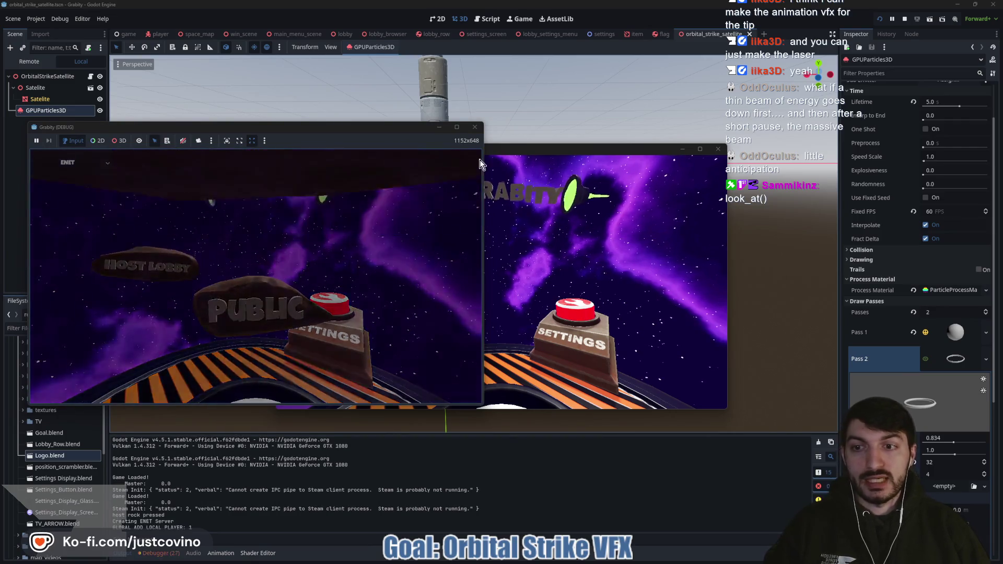
- Join Fake Lobby 28 from the second window on the right and start the match
click(575, 149)
drag(574, 149, 776, 140)
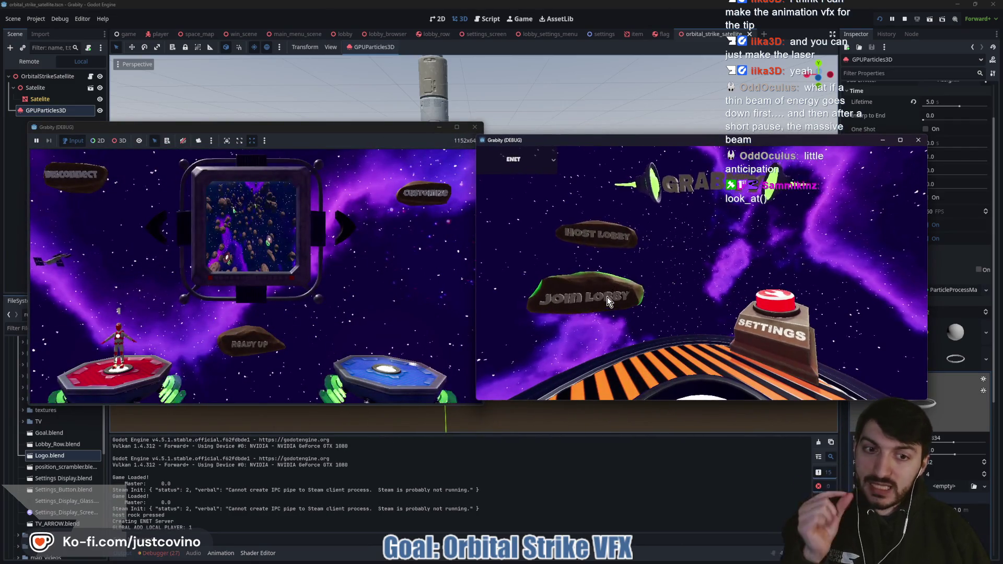
click(607, 297)
click(633, 286)
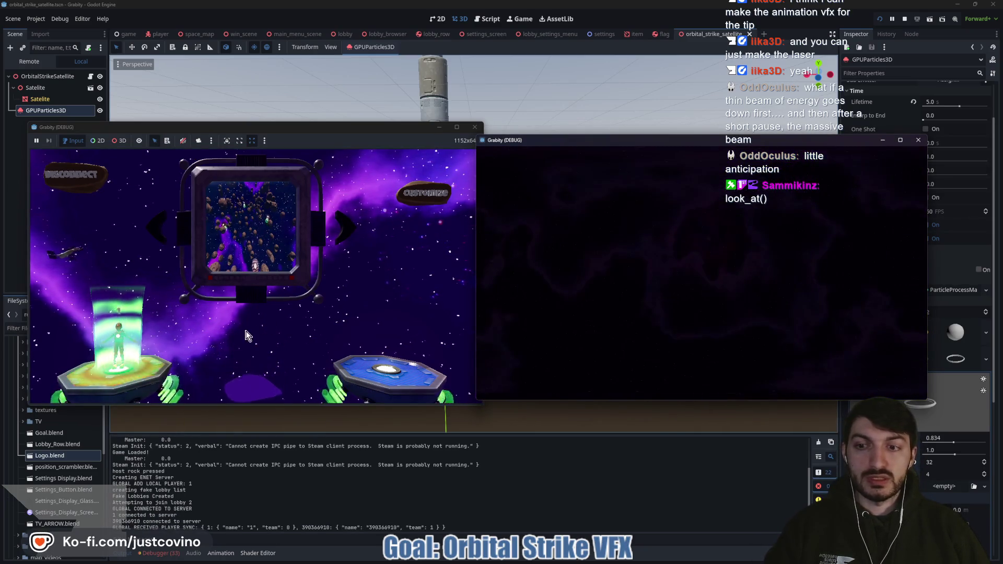
click(275, 337)
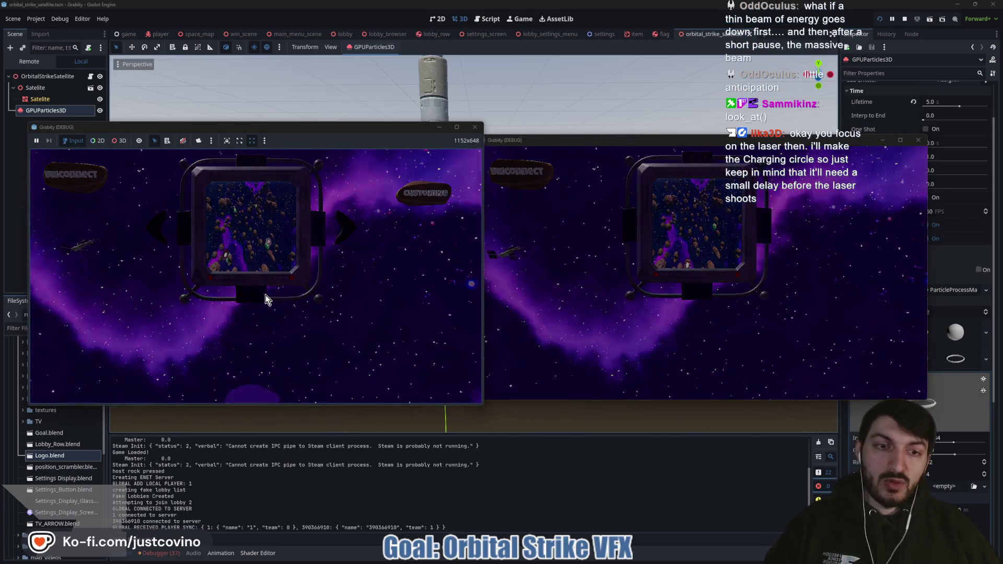
- Walk the red player off the platform, launch it and try grappling onto the planet and an asteroid
key(w)
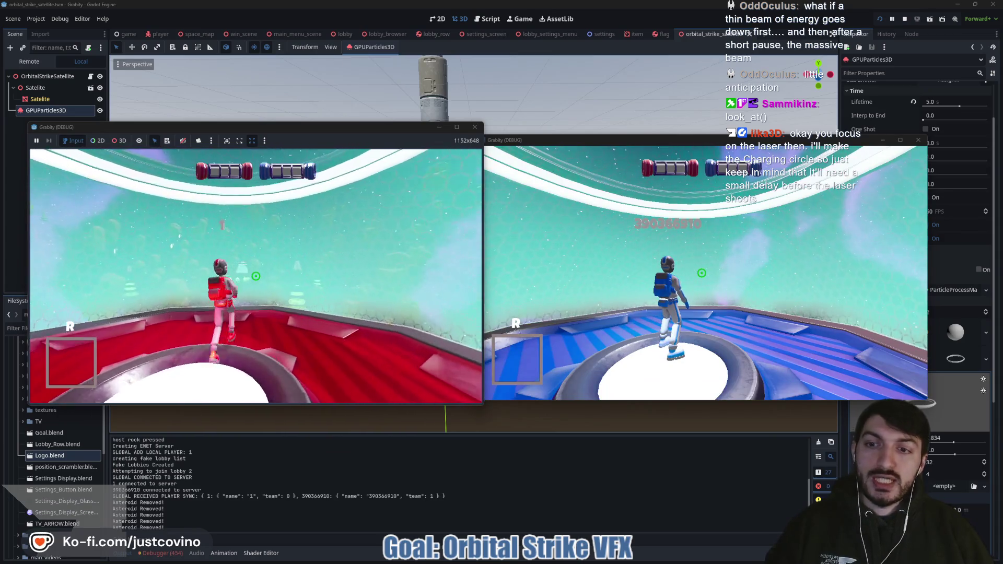
key(super)
key(super)
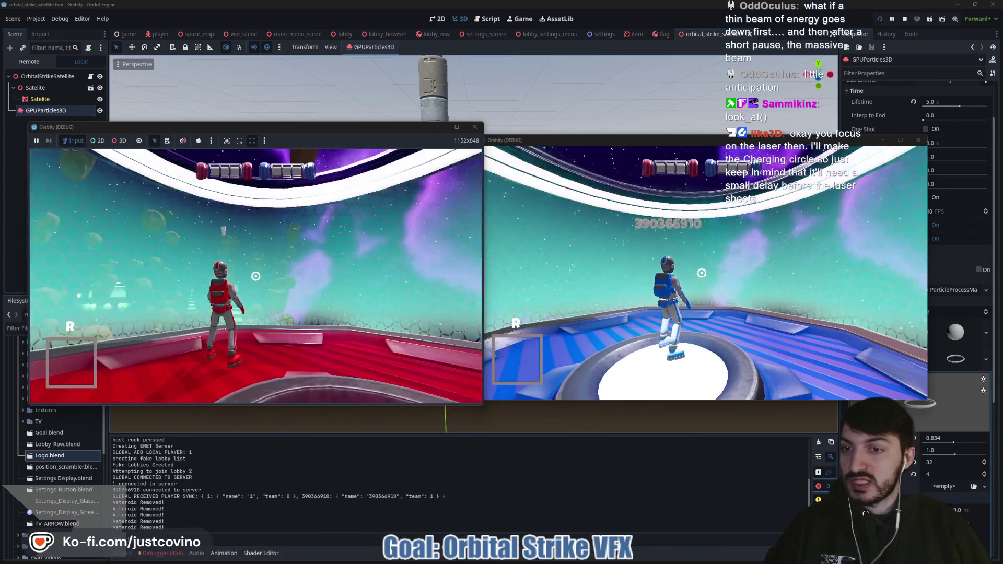
key(w)
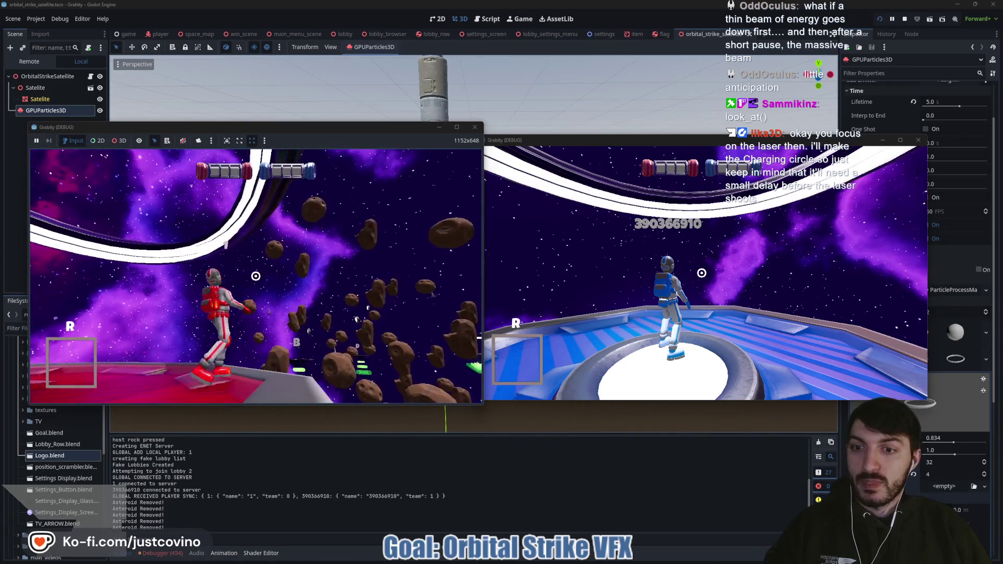
key(w)
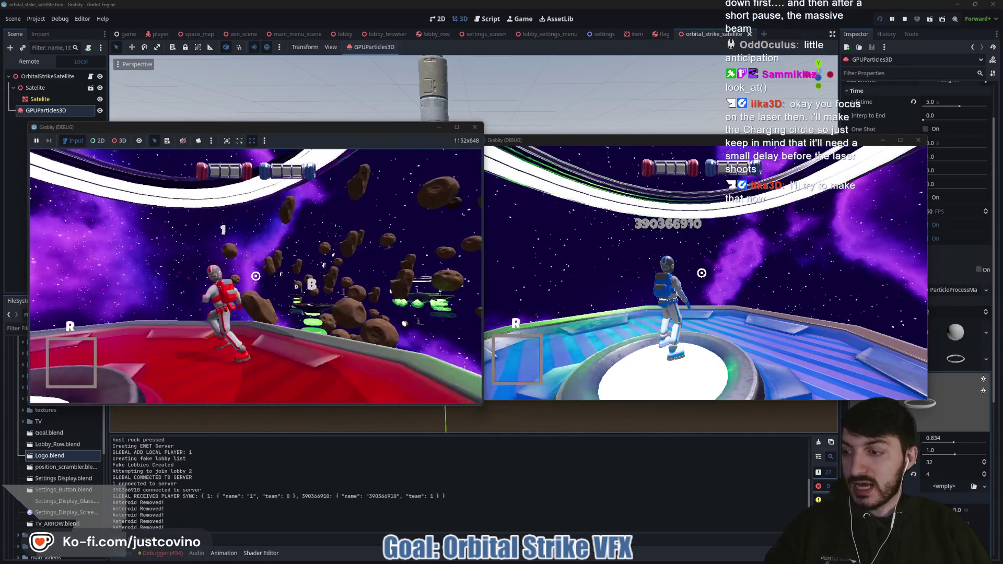
key(space)
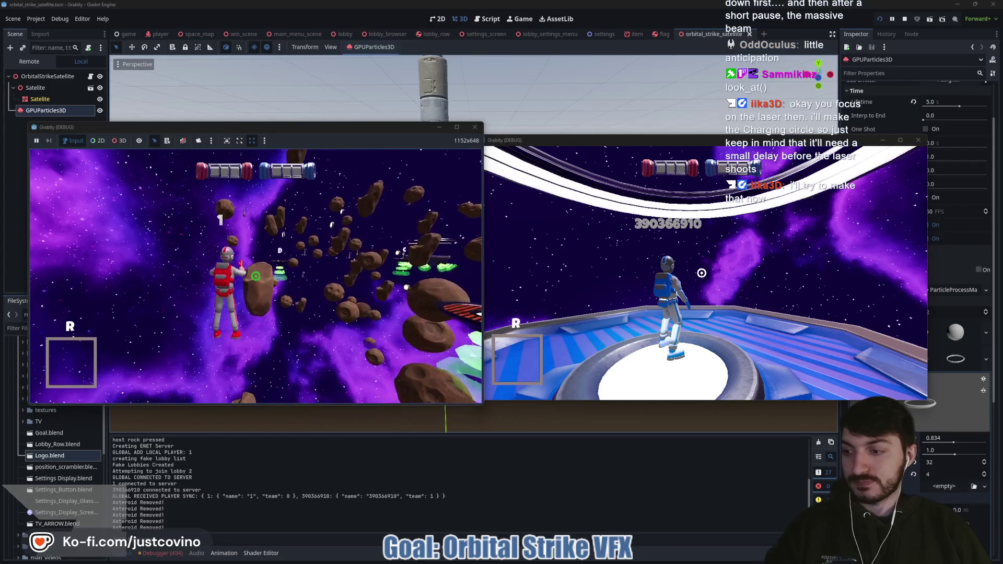
click(255, 276)
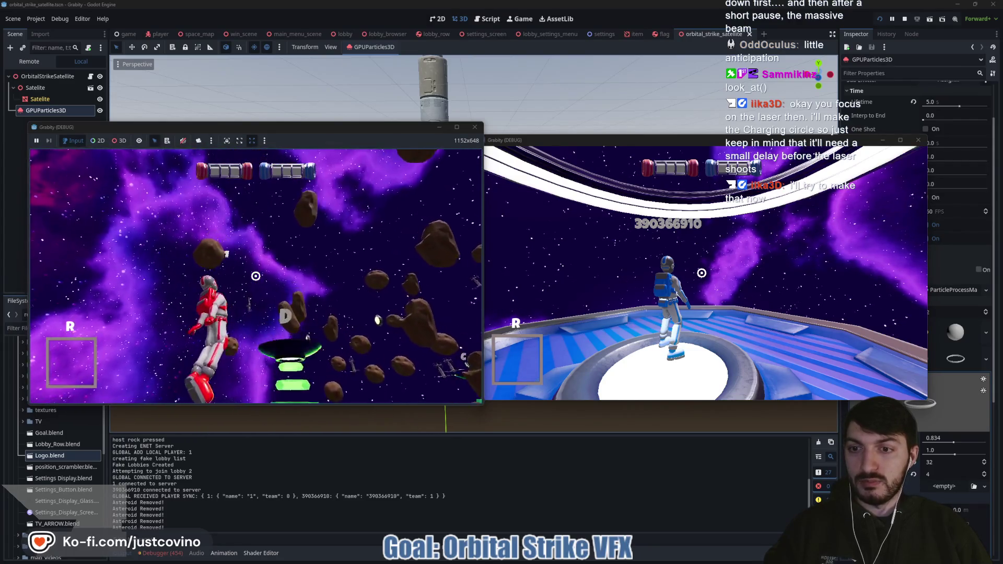
click(256, 276)
click(256, 275)
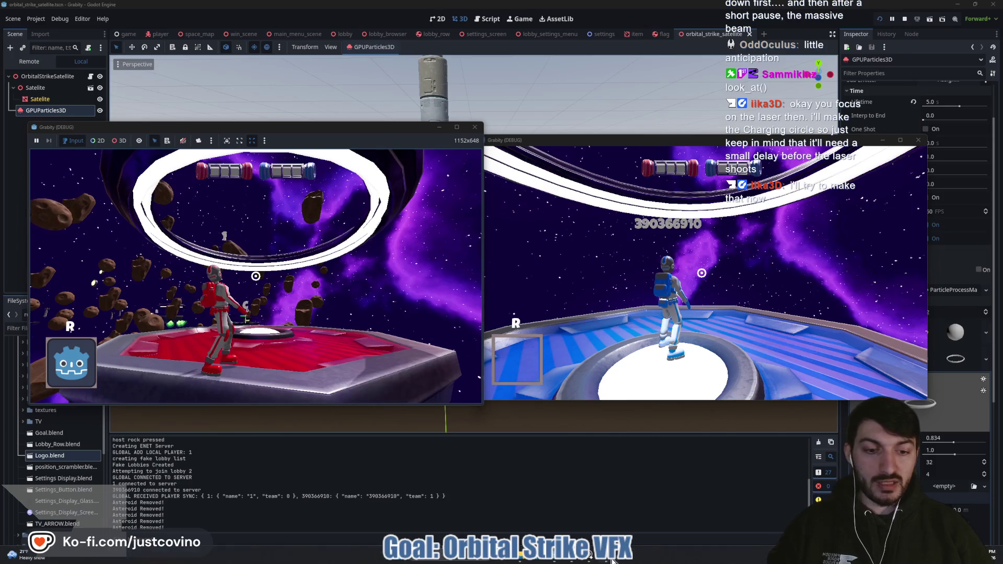
- Walk the blue player forward onto the deck, then stop the game with F8
click(702, 272)
key(w)
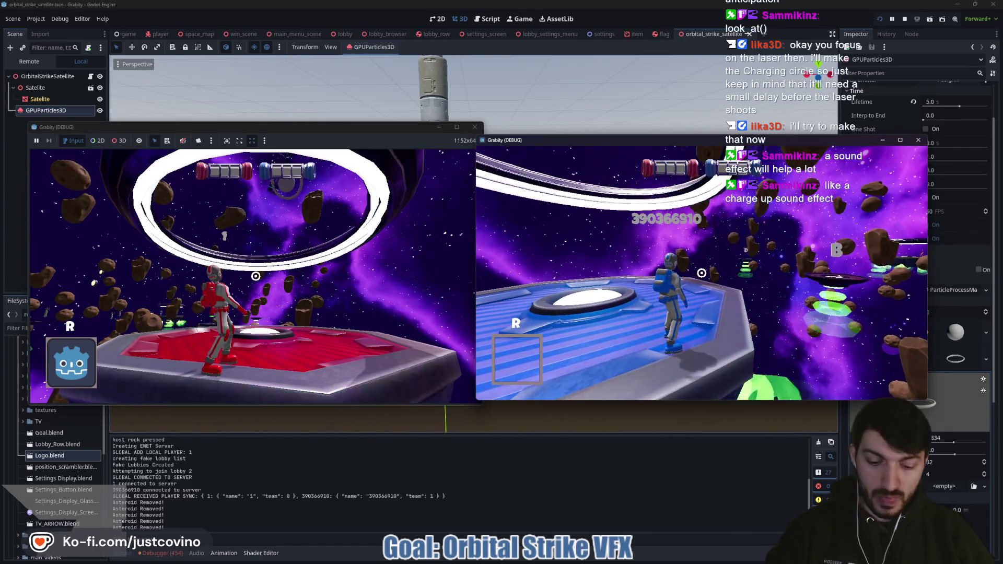
key(F8)
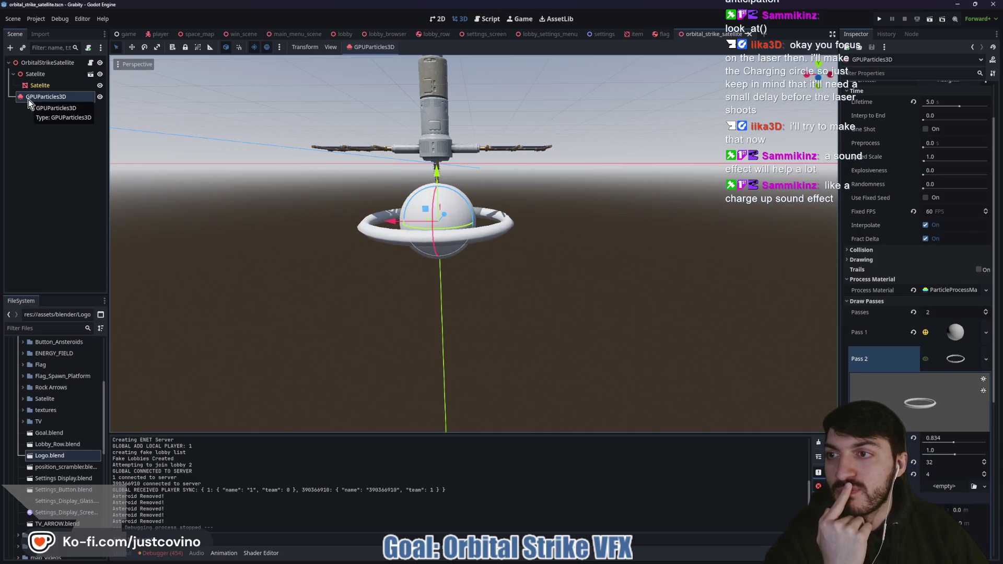
- Move GPUParticles3D under Satelite, then delete it and confirm the removal
mouse_move(29, 99)
mouse_down()
mouse_move(49, 85)
mouse_move(45, 76)
mouse_up()
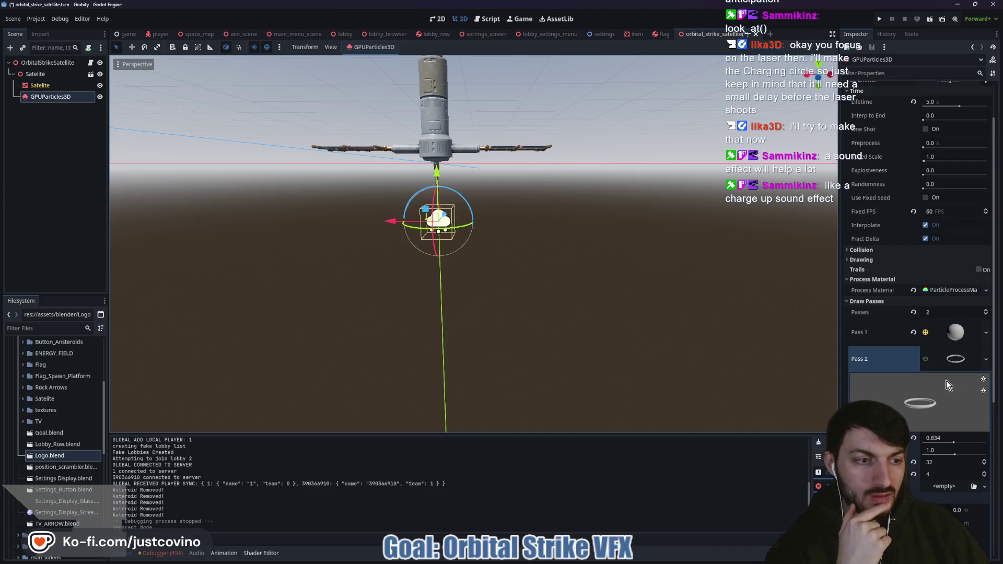
scroll(946, 332, down, 2)
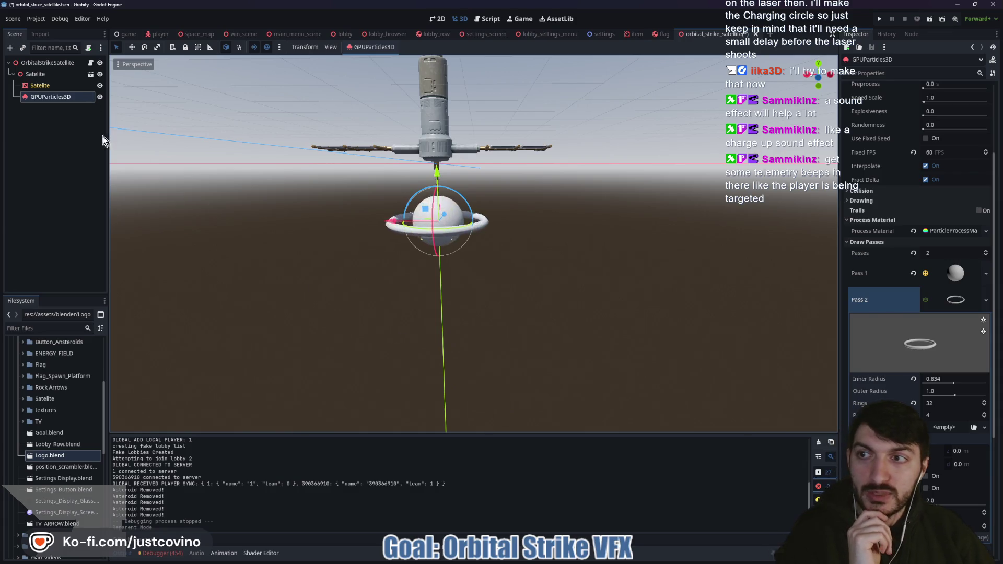
click(54, 98)
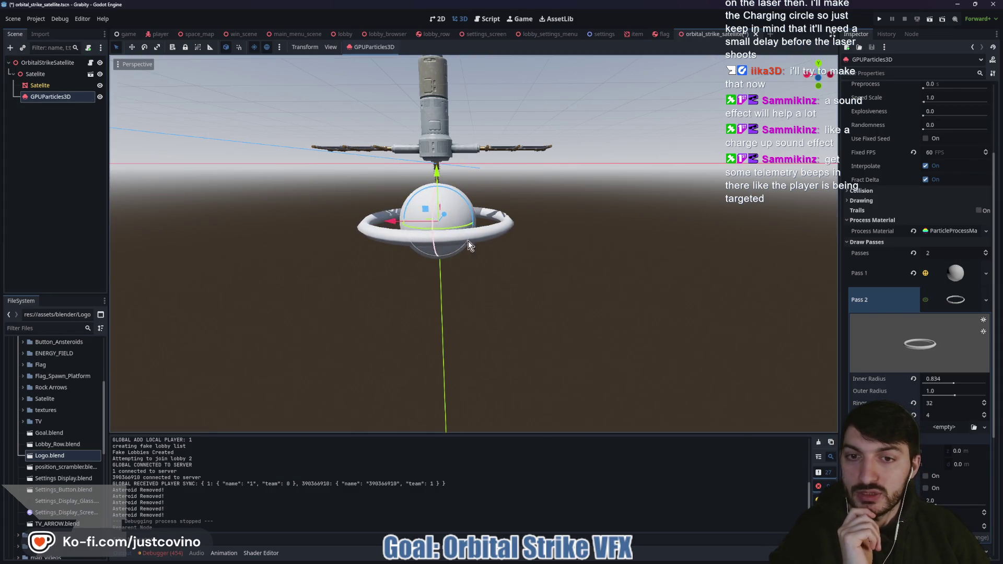
click(50, 100)
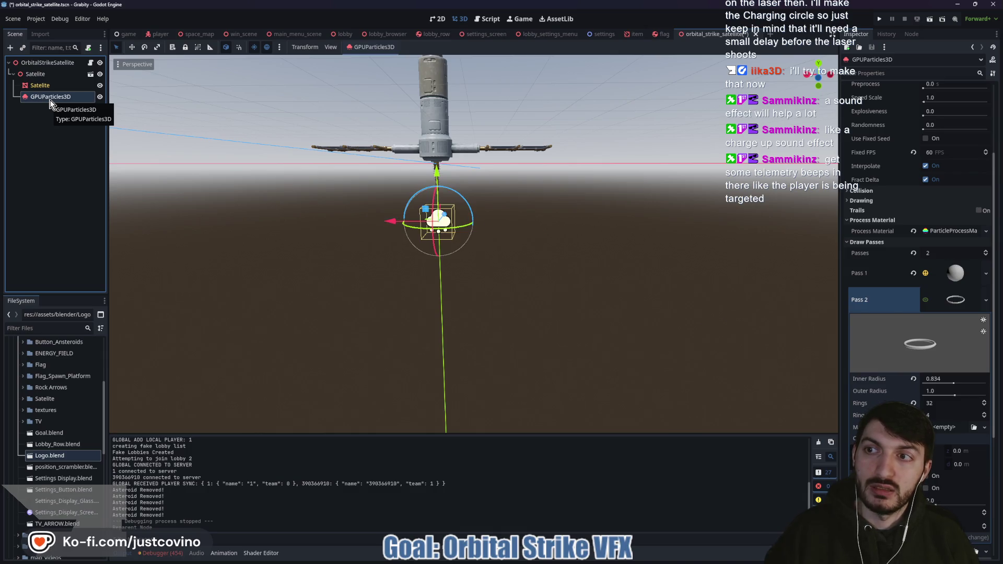
key(Delete)
click(483, 286)
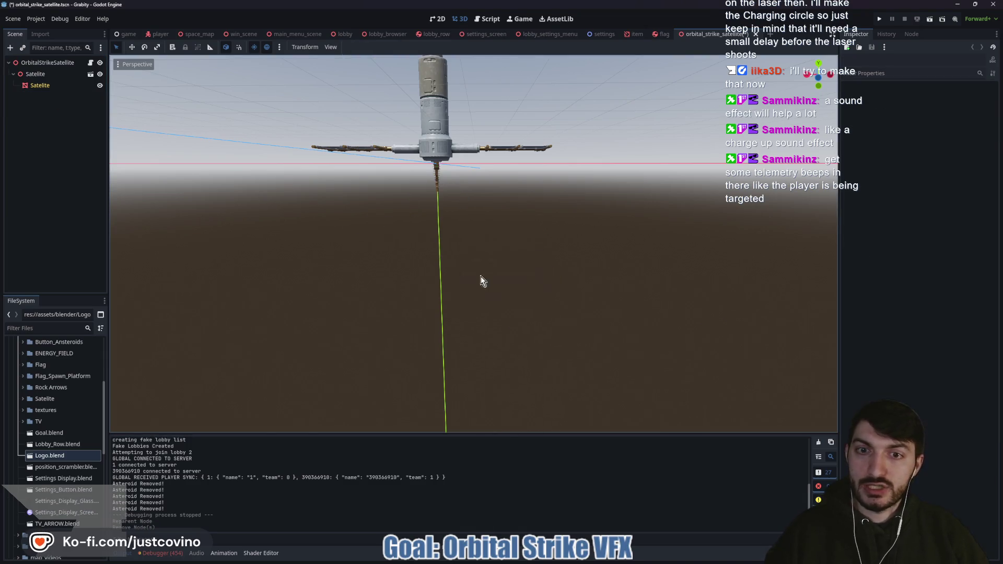
- Save, then add a MeshInstance3D child to Satelite and give it a new CylinderMesh
key(ctrl+s)
click(33, 75)
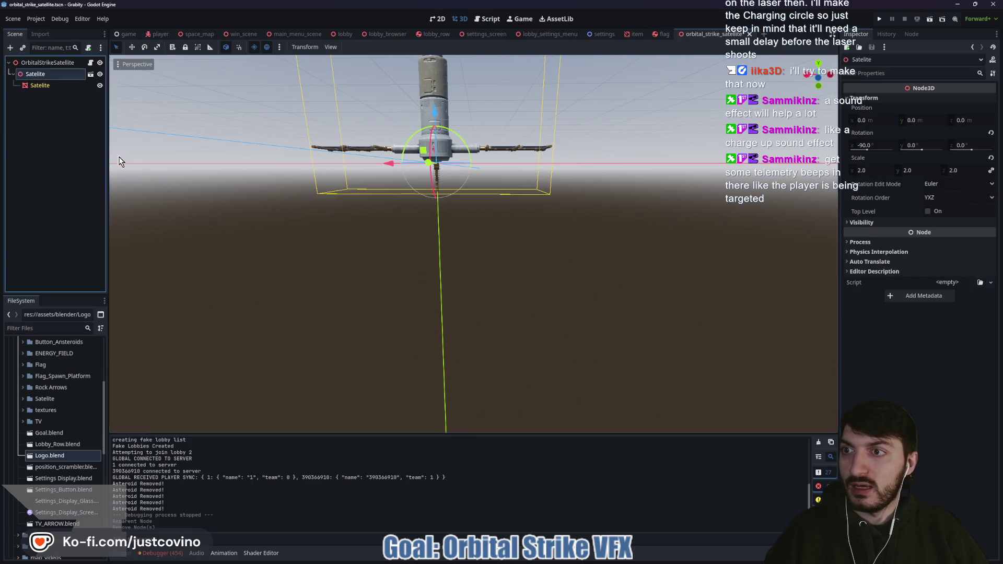
key(ctrl+a)
text(mesh)
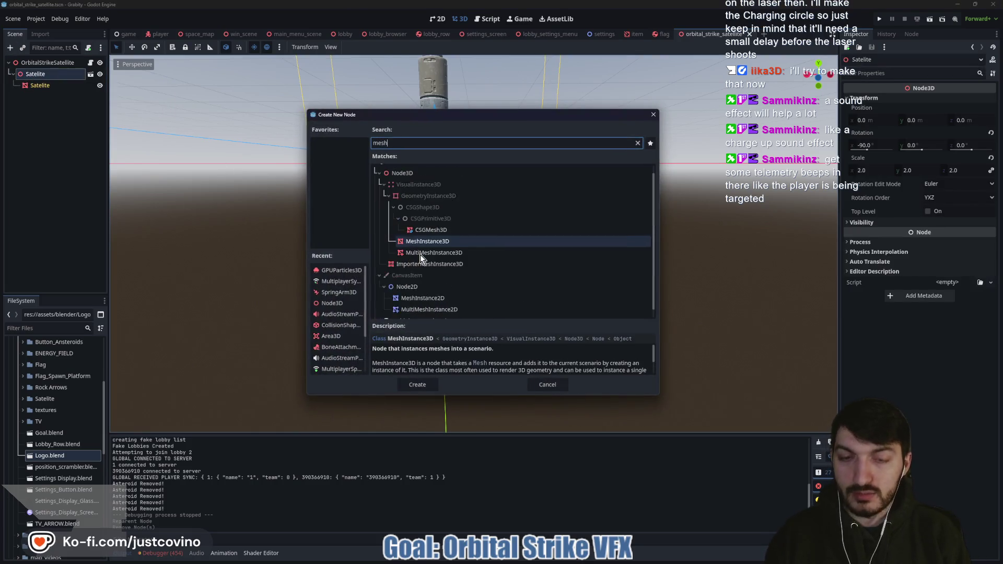
key(Return)
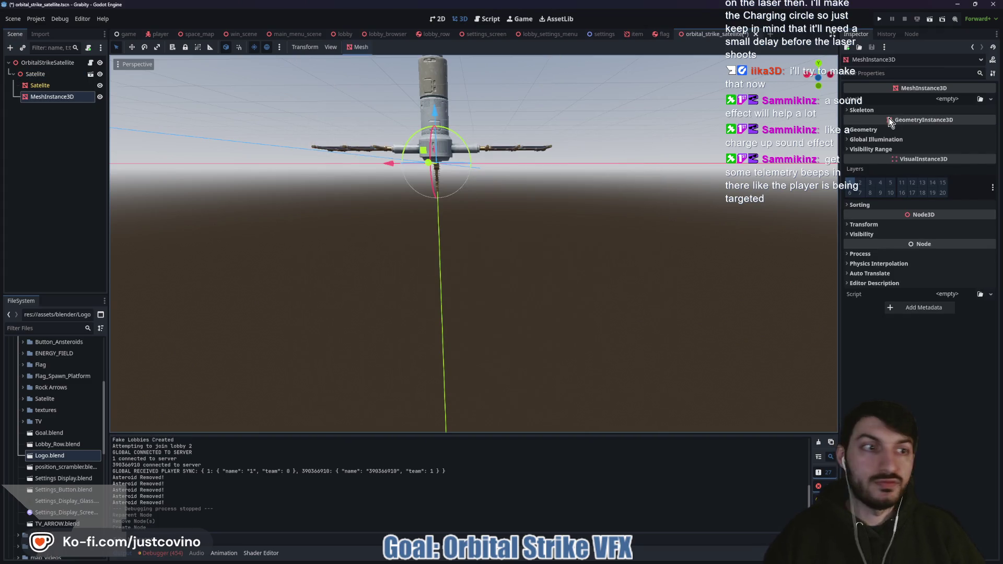
click(948, 99)
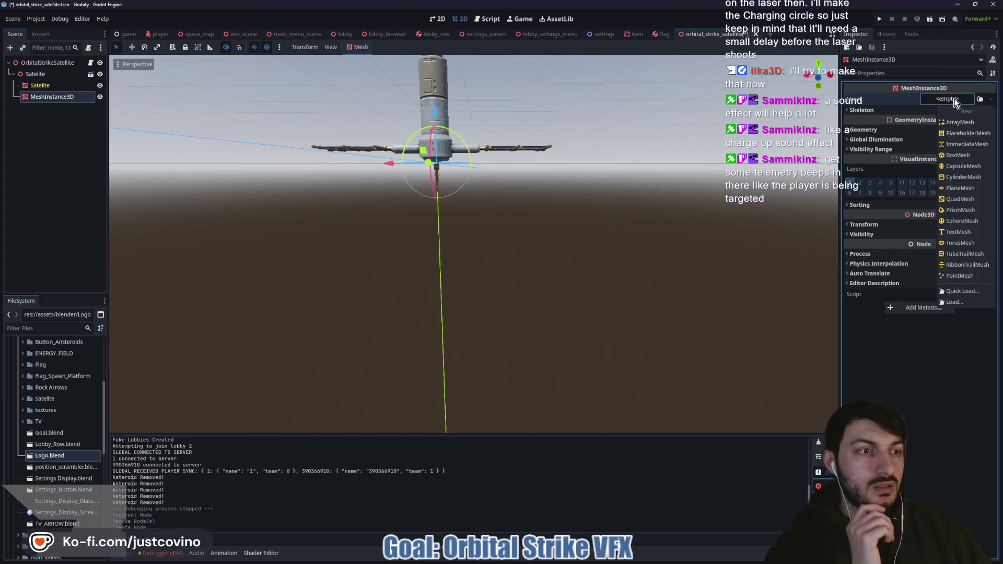
click(954, 178)
- Move the cylinder below the satellite and set its radius to 4.0 m and height to 8.0 m
drag(449, 114, 440, 220)
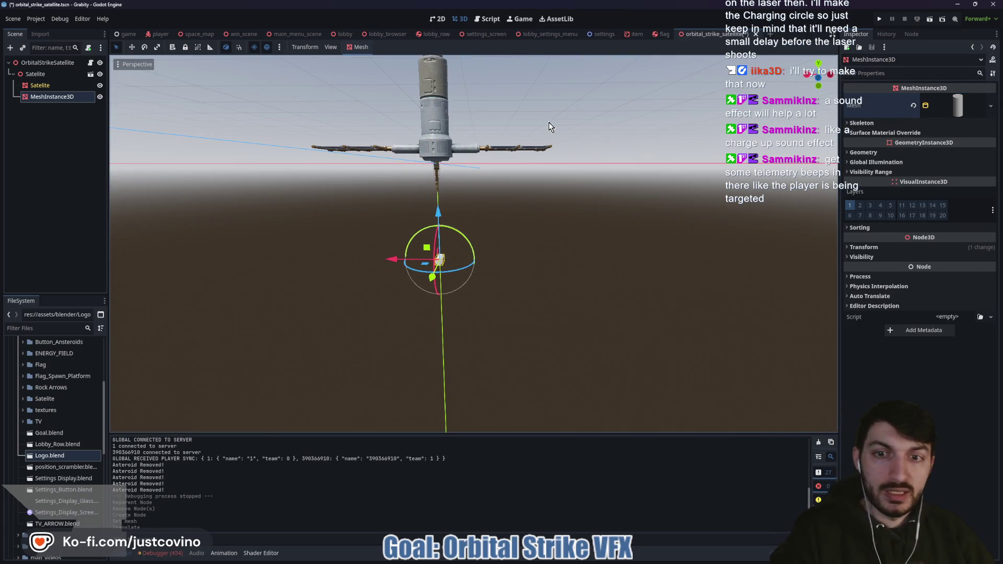
drag(433, 256, 502, 158)
mouse_move(565, 244)
mouse_down()
mouse_move(477, 271)
mouse_move(460, 292)
mouse_move(391, 317)
mouse_move(446, 315)
mouse_move(478, 336)
mouse_move(457, 328)
mouse_up()
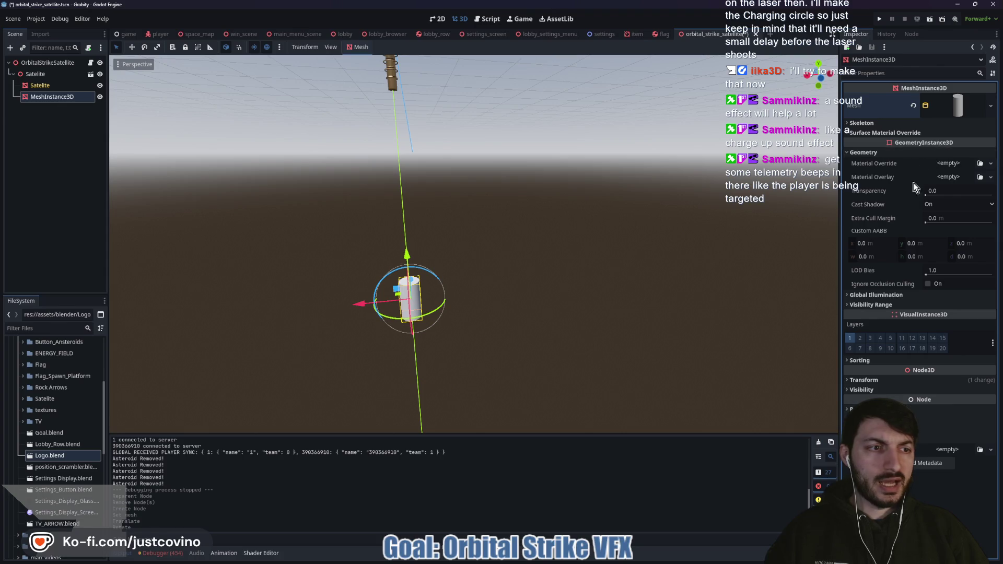
click(957, 104)
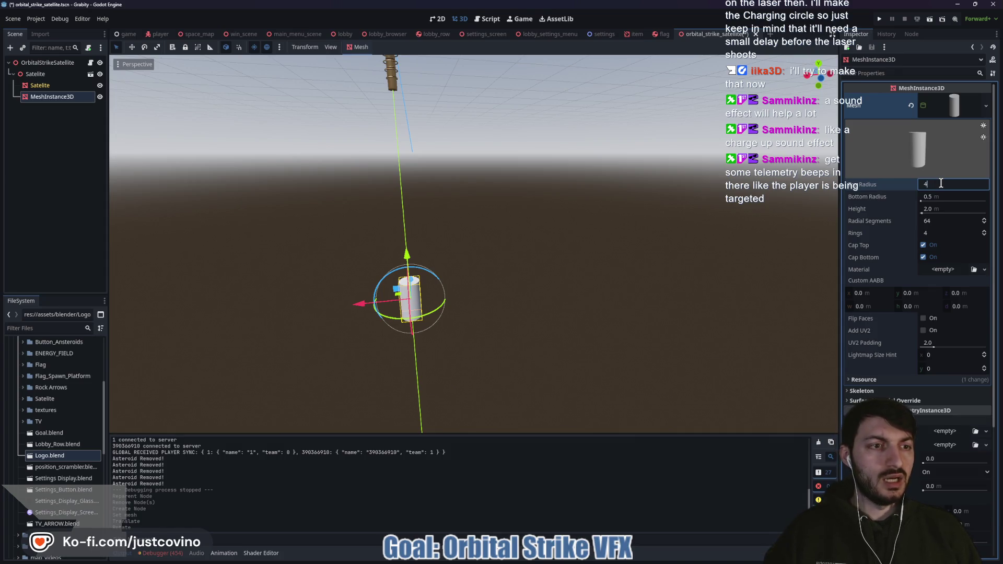
key(Tab)
key(Tab)
text(8)
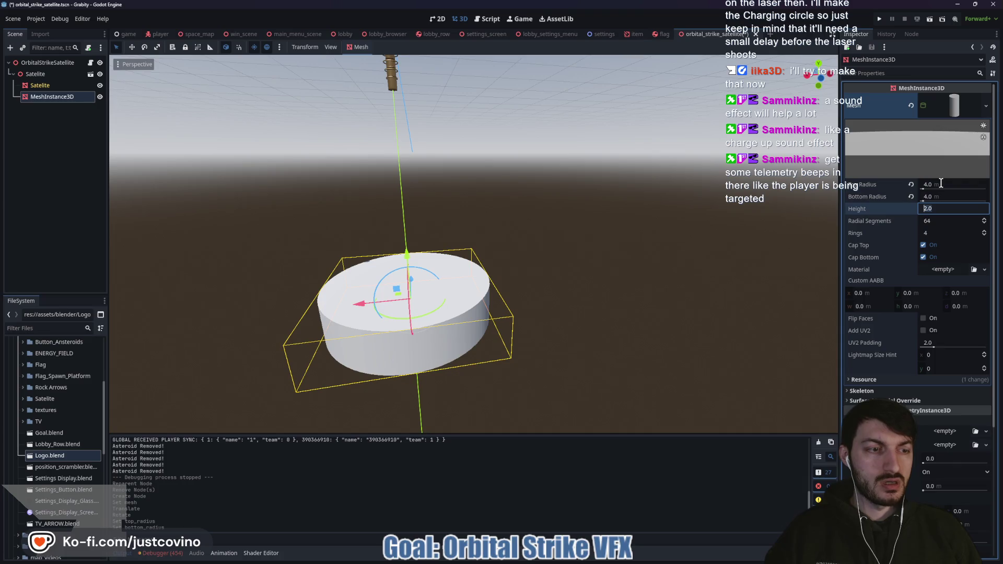
key(Return)
scroll(636, 243, down, 5)
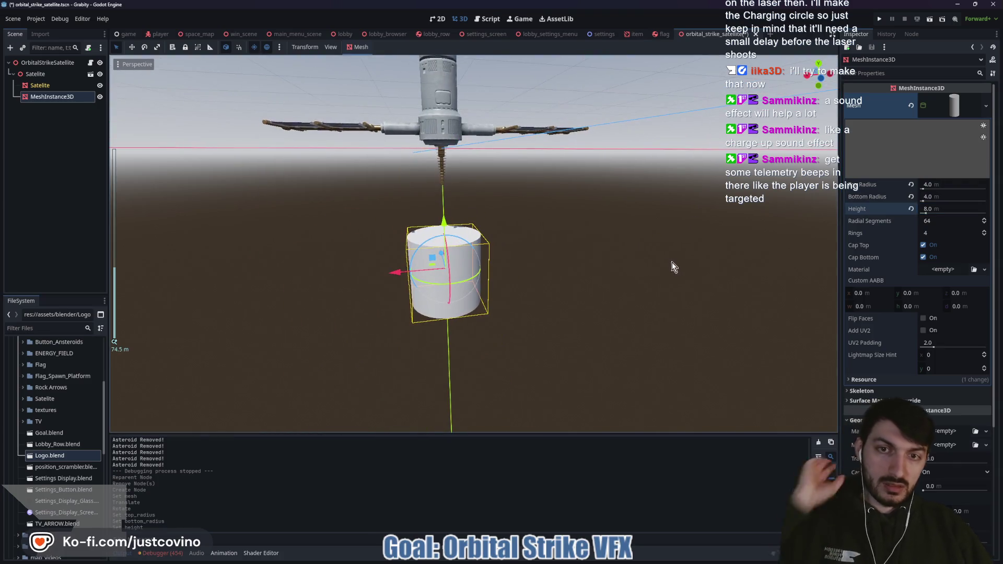
click(47, 62)
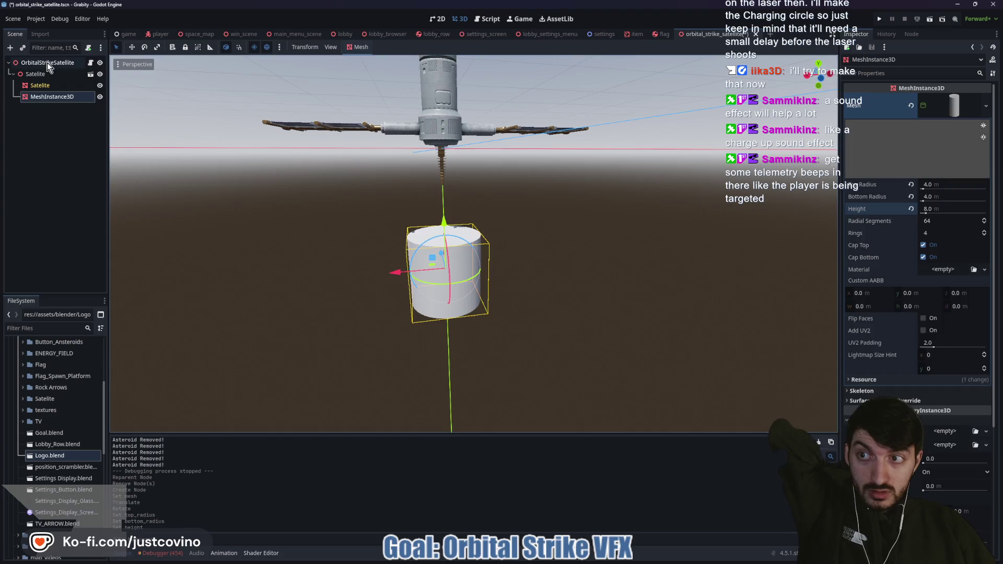
- Instance player.tscn under the root and drag the Player down onto the cylinder's top
key(ctrl+shift+a)
text(player)
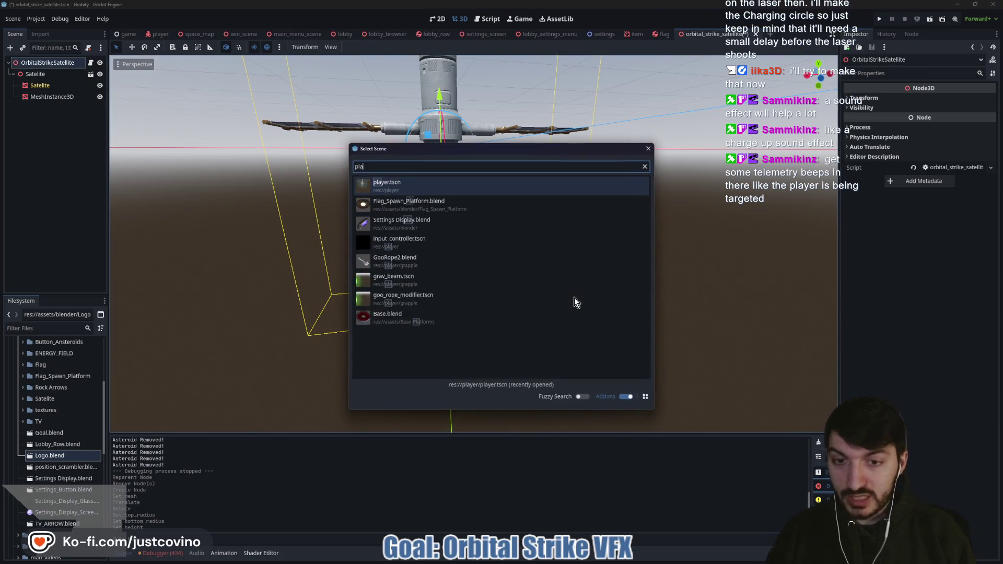
key(Return)
drag(439, 97, 440, 229)
scroll(532, 266, up, 5)
mouse_move(521, 250)
mouse_down()
mouse_move(571, 278)
mouse_move(532, 246)
mouse_up()
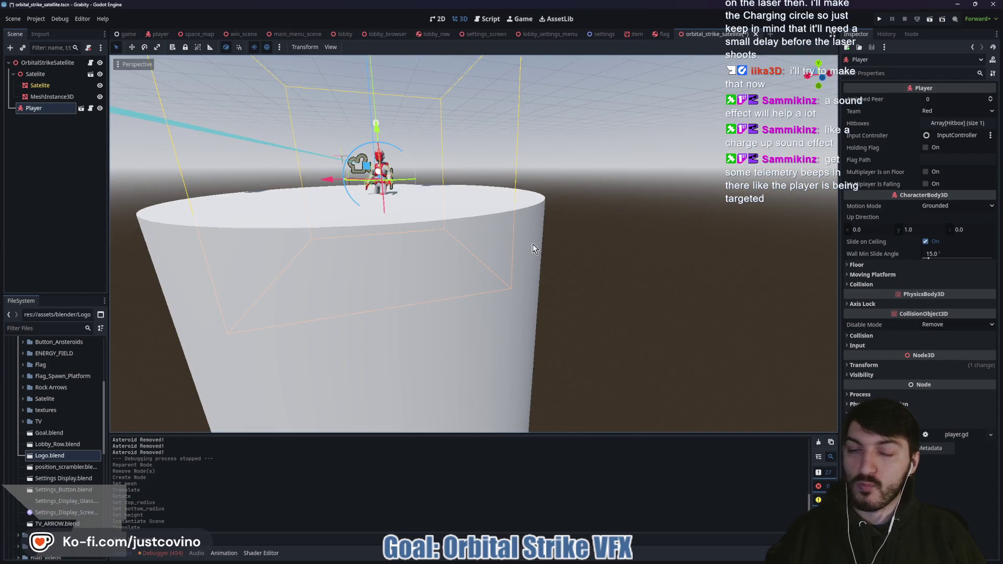
scroll(535, 245, down, 3)
mouse_move(537, 249)
mouse_down()
mouse_move(501, 246)
mouse_move(537, 271)
mouse_move(626, 266)
mouse_move(566, 268)
mouse_up()
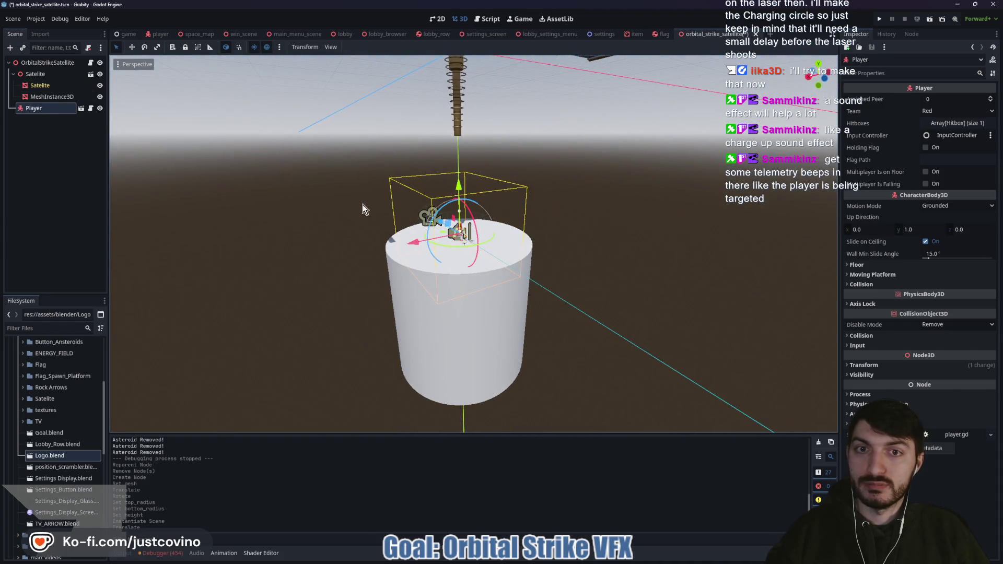
- Set the cylinder's top and bottom radius to 8.0 m and its height to 16.0 m
click(46, 98)
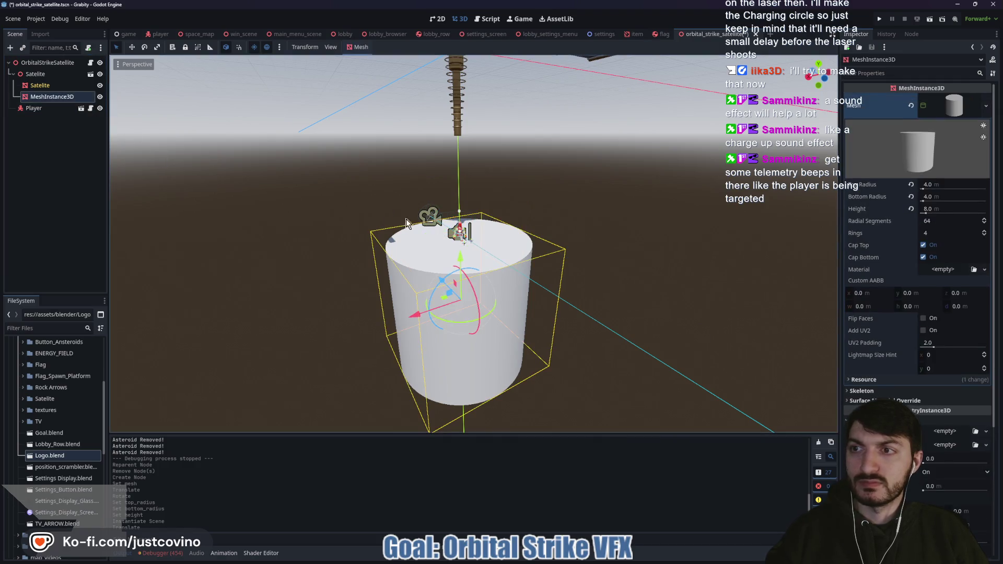
click(947, 186)
text(8)
key(Tab)
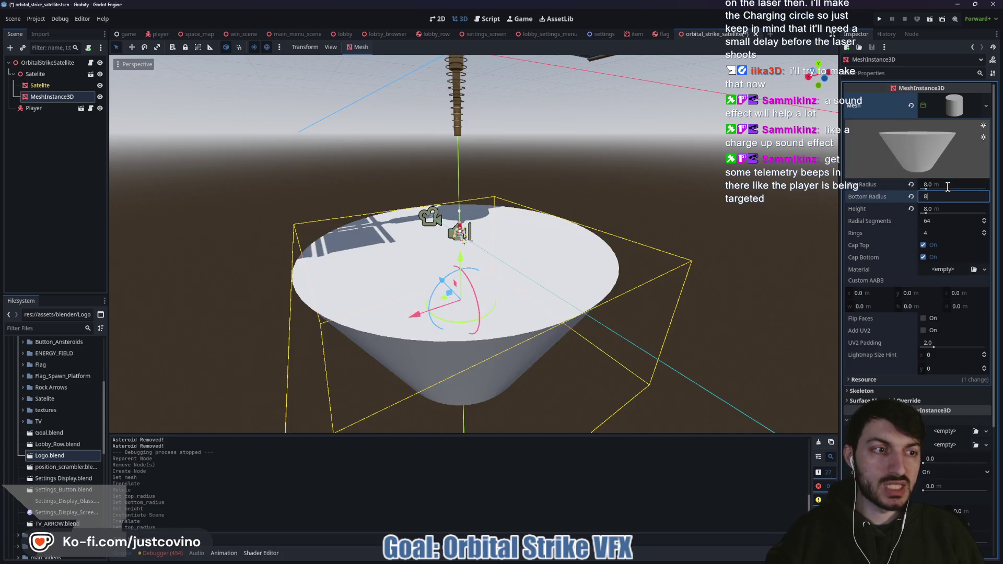
text(8)
key(Tab)
key(Return)
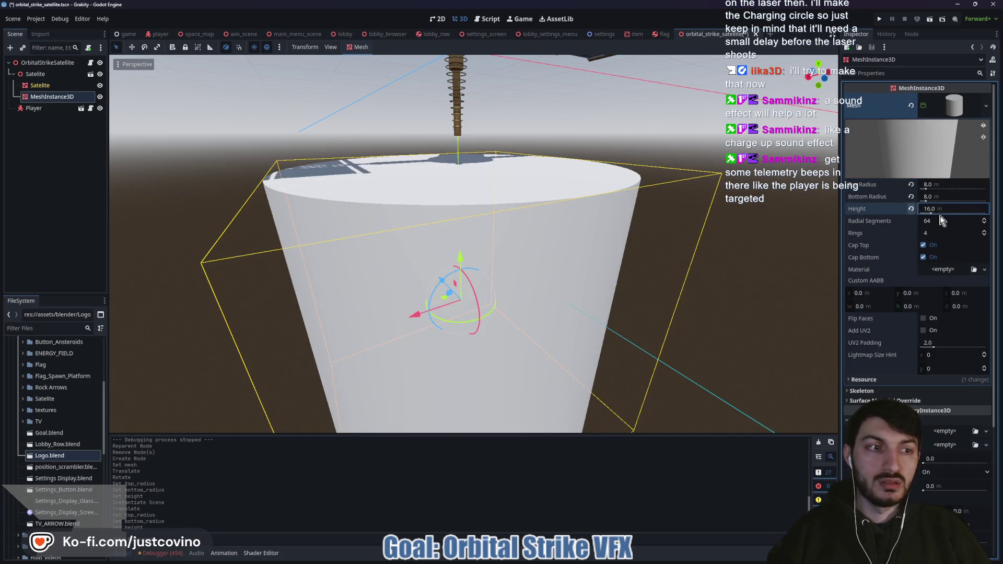
- Adjust the cylinder's radial segments, settling on 24
click(949, 222)
text(32)
key(Return)
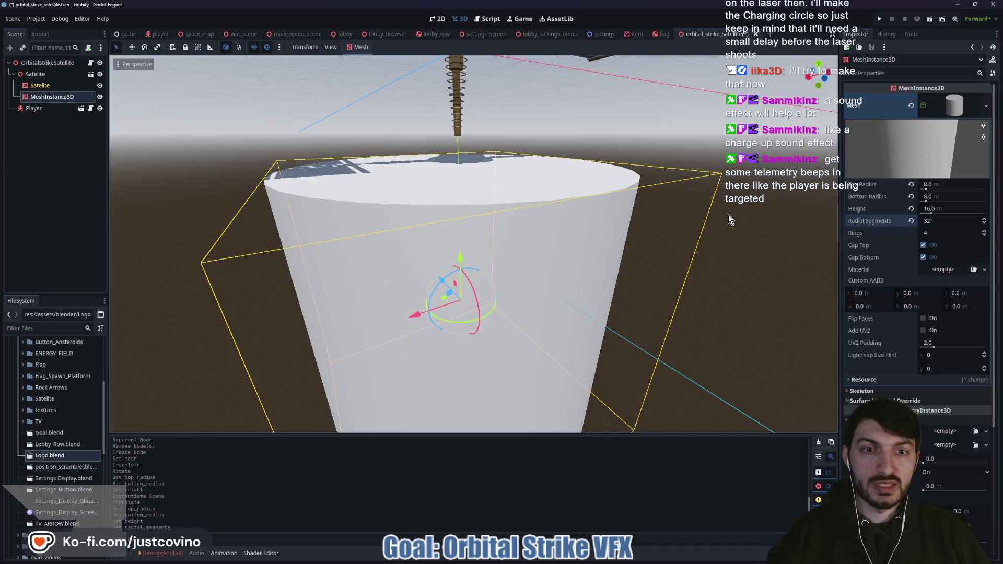
text(12)
key(Return)
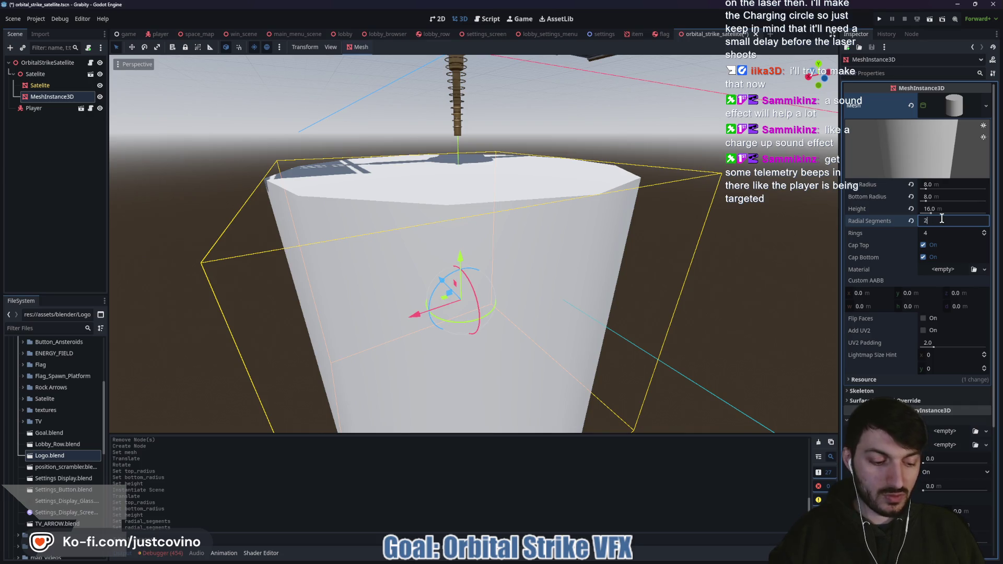
text(4)
key(Return)
- Lower the cylinder about 8 m so the player sits on its top
scroll(729, 241, down, 3)
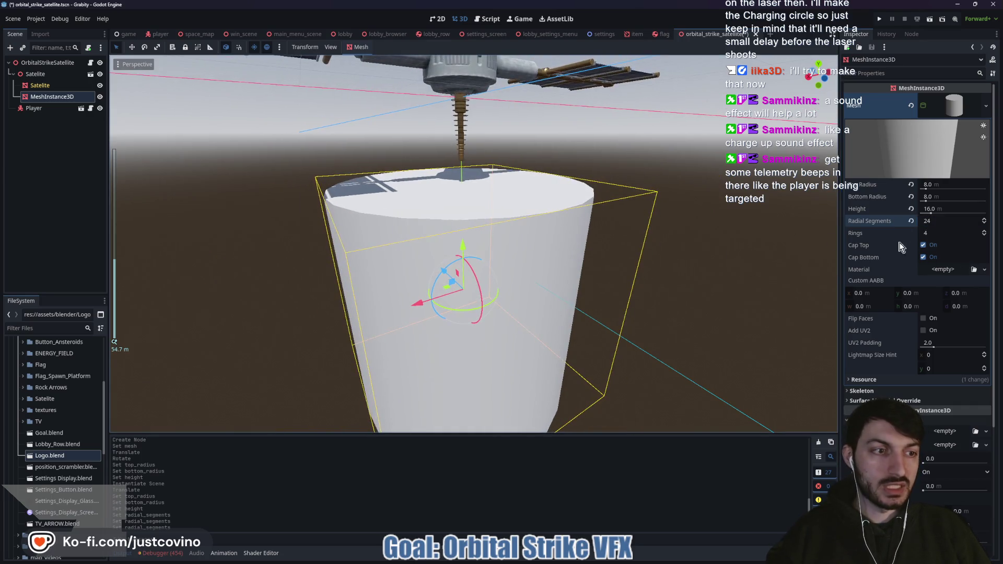
scroll(639, 256, up, 3)
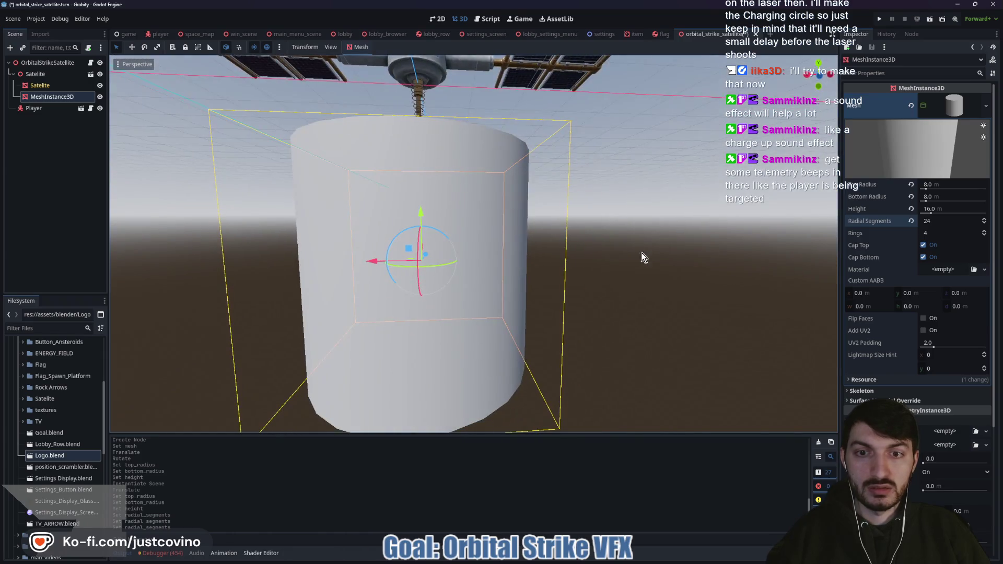
mouse_move(417, 211)
mouse_down()
mouse_move(421, 293)
mouse_move(422, 265)
mouse_up()
scroll(537, 259, up, 5)
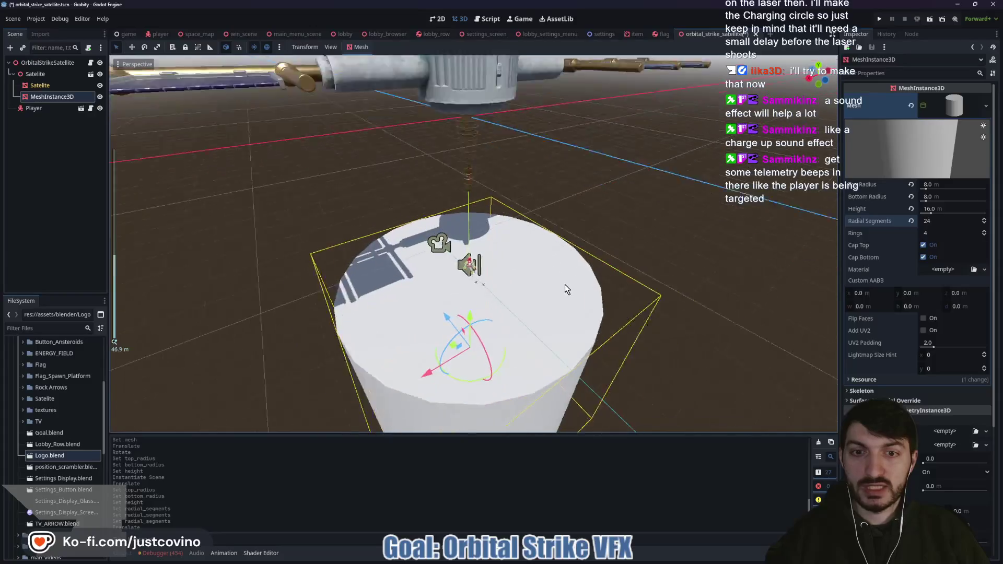
scroll(569, 287, down, 3)
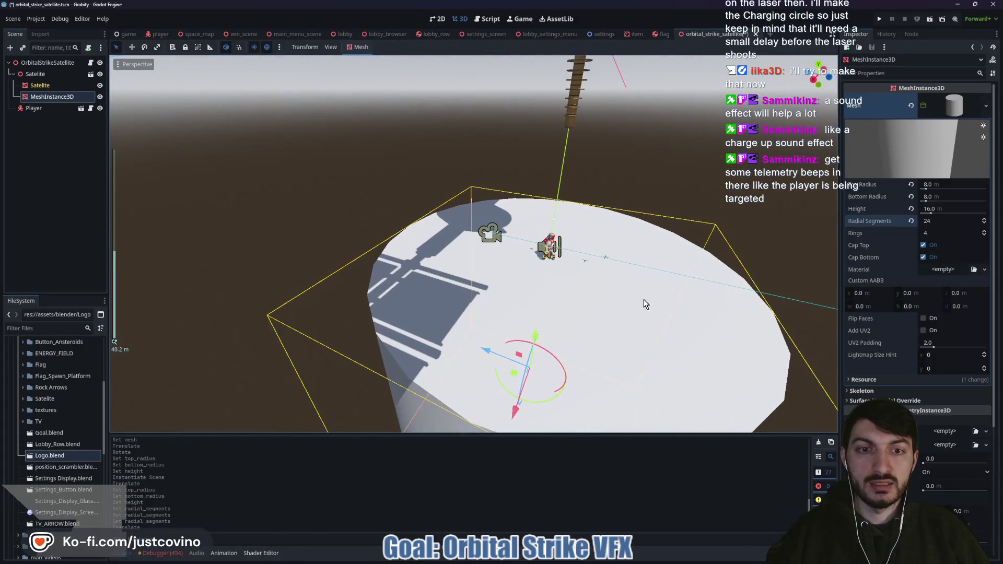
click(53, 110)
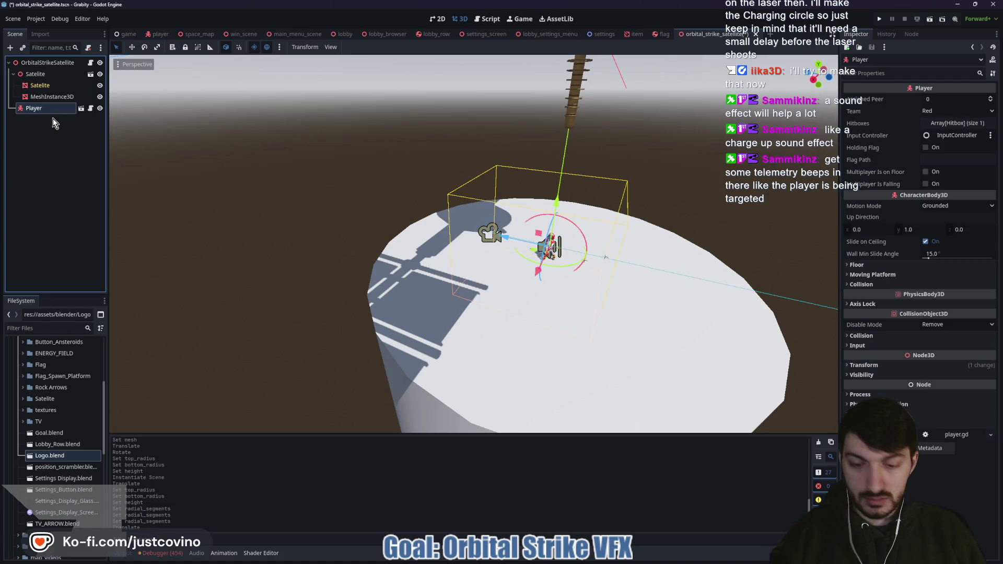
- Delete the Player node from the scene
key(Delete)
click(461, 289)
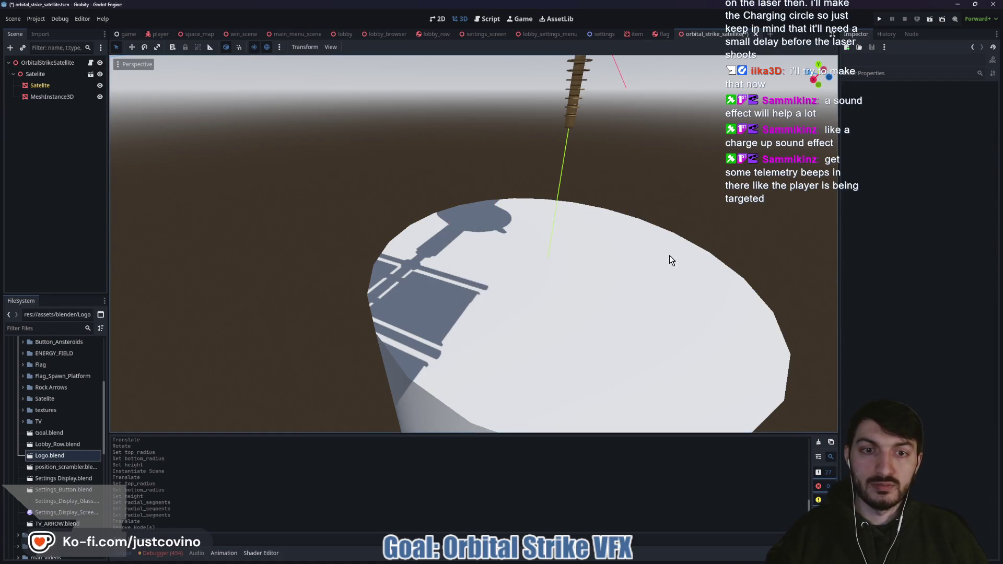
scroll(672, 260, down, 6)
scroll(547, 300, up, 5)
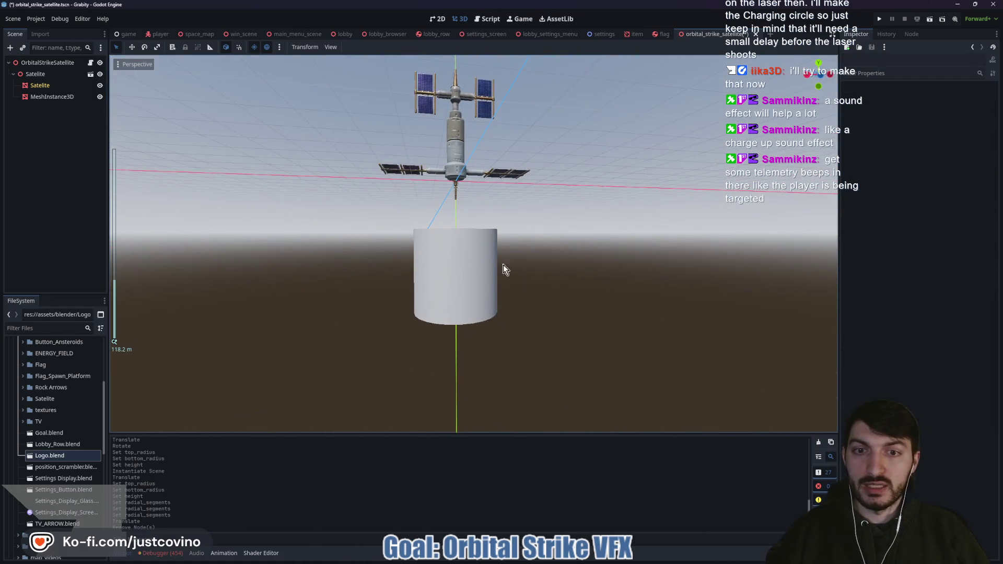
- Set the cylinder mesh's Height to 200 m
click(52, 97)
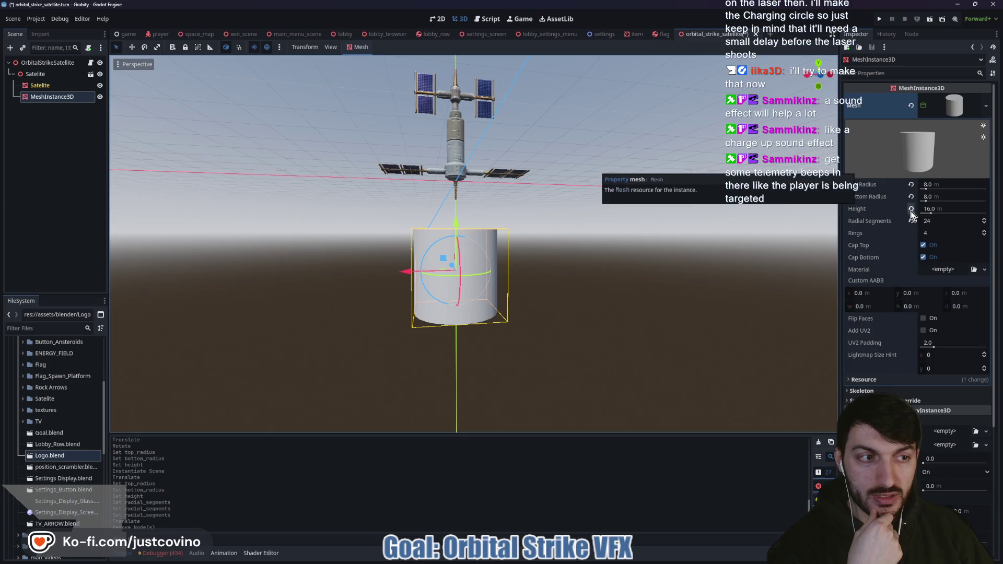
drag(932, 215, 1000, 235)
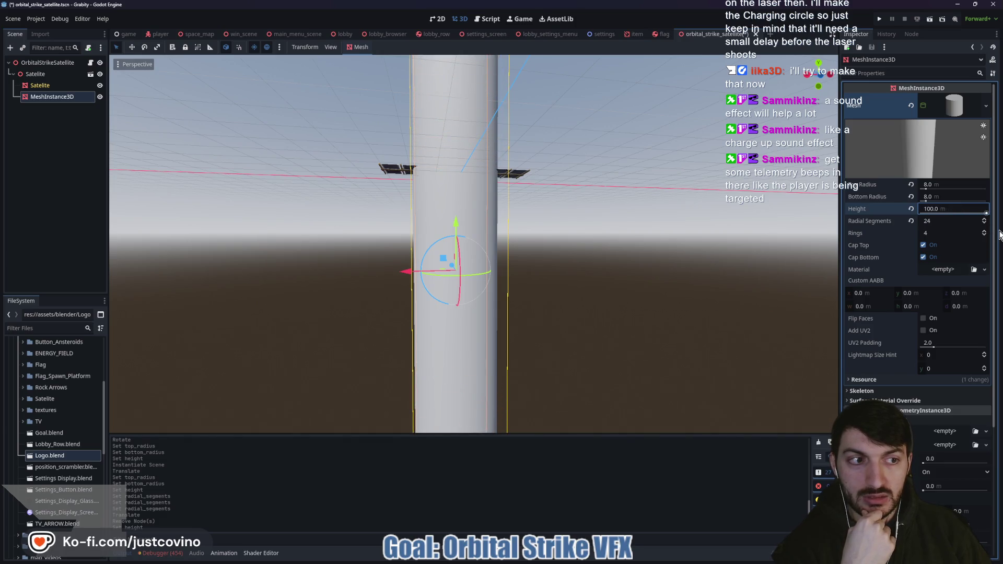
scroll(608, 246, down, 5)
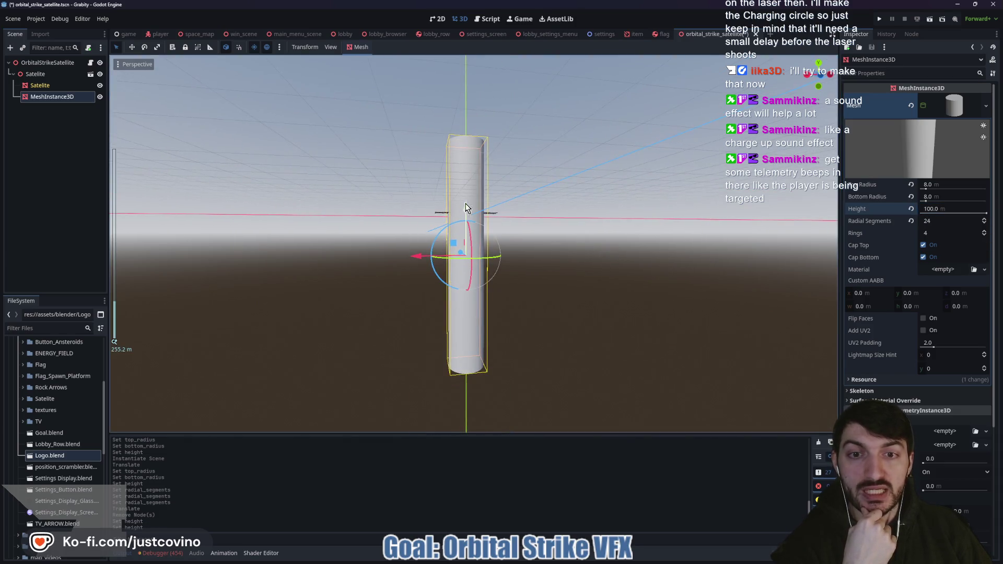
scroll(478, 312, down, 5)
drag(604, 287, 536, 281)
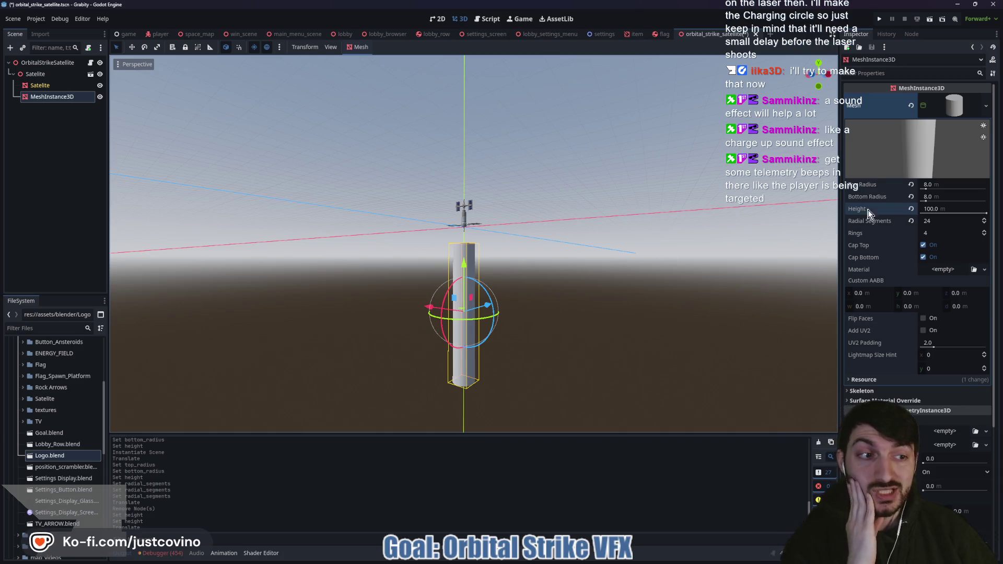
click(933, 209)
text(00)
key(Return)
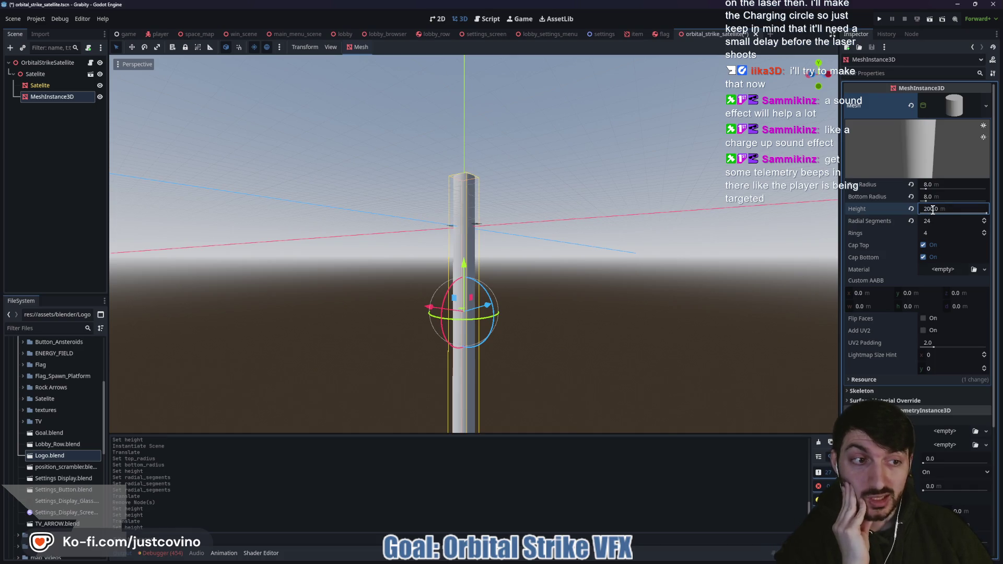
- Move the cylinder down below the satellite
scroll(545, 271, down, 4)
drag(470, 243, 471, 291)
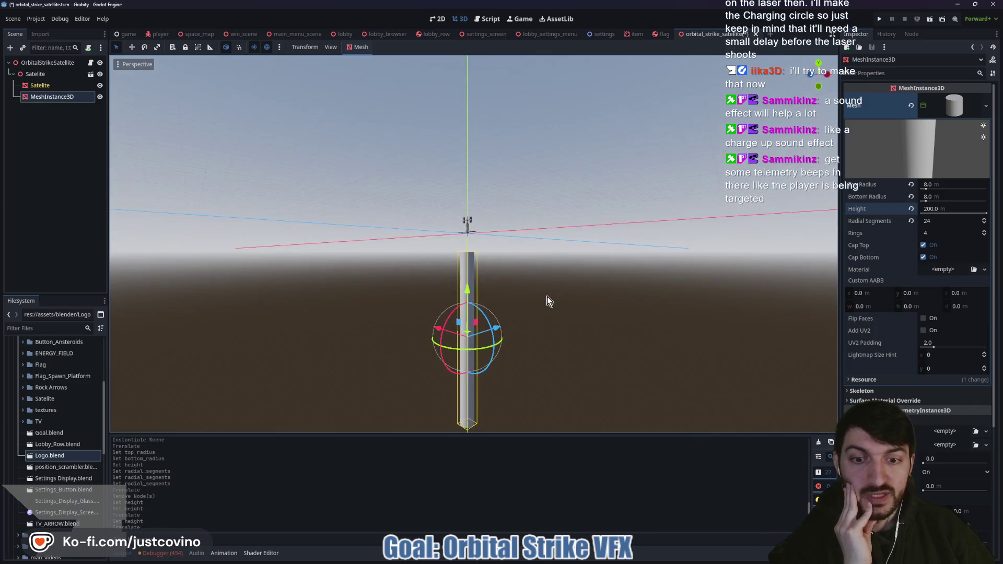
scroll(550, 296, up, 8)
drag(544, 322, 596, 320)
- Rename the MeshInstance3D node to Laser
double_click(52, 99)
text(Laser)
key(Return)
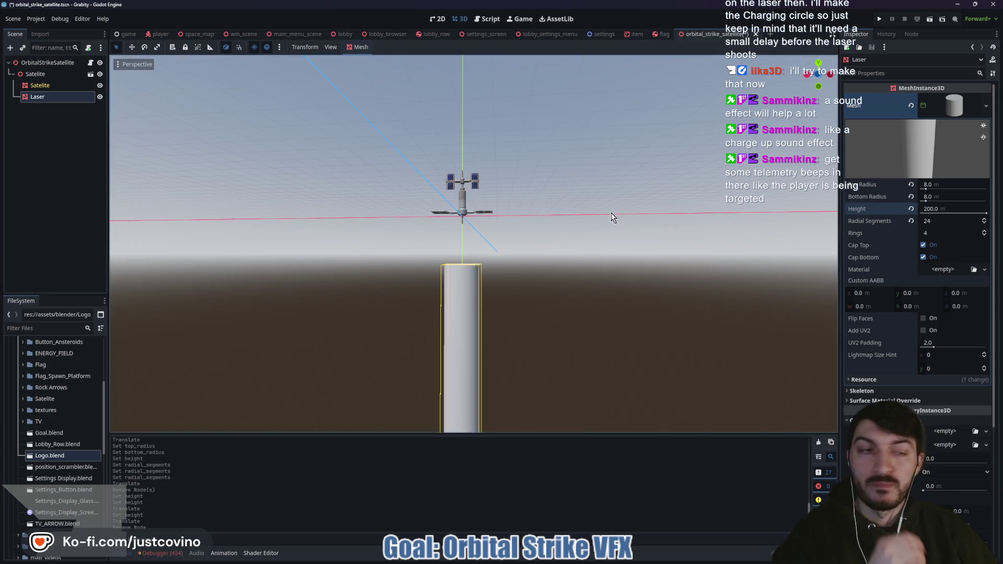
- Assign a new ShaderMaterial to the Laser's mesh material slot
click(941, 271)
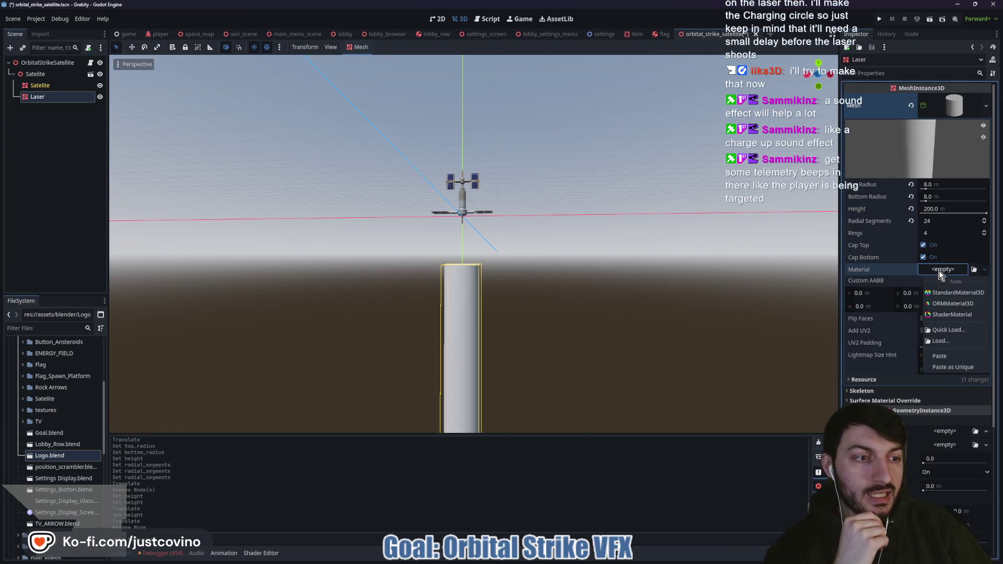
click(943, 318)
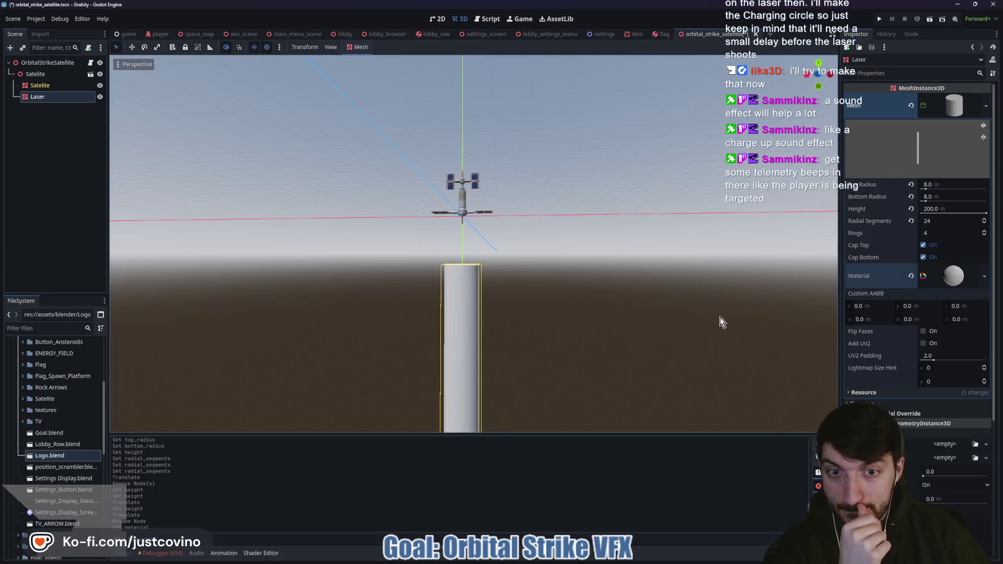
scroll(625, 337, down, 5)
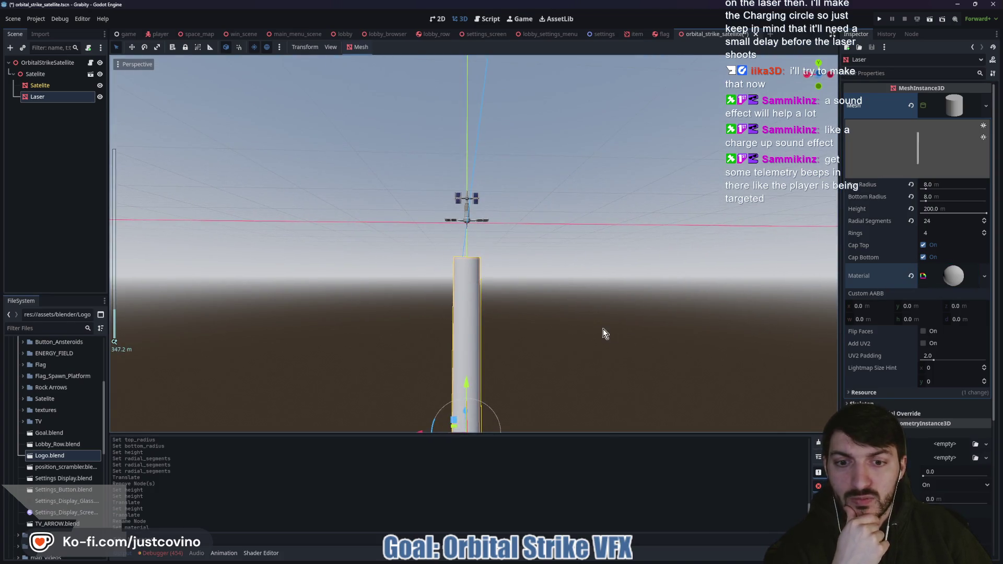
drag(600, 334, 591, 334)
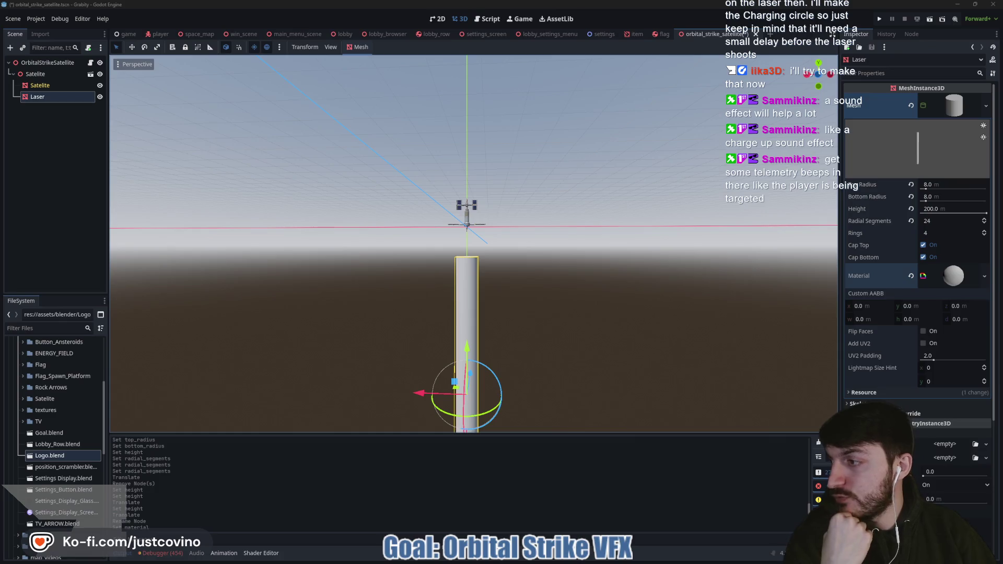
- Search the godotshaders.com shader library for 'laser', then 'laser beam'
key(alt+Tab)
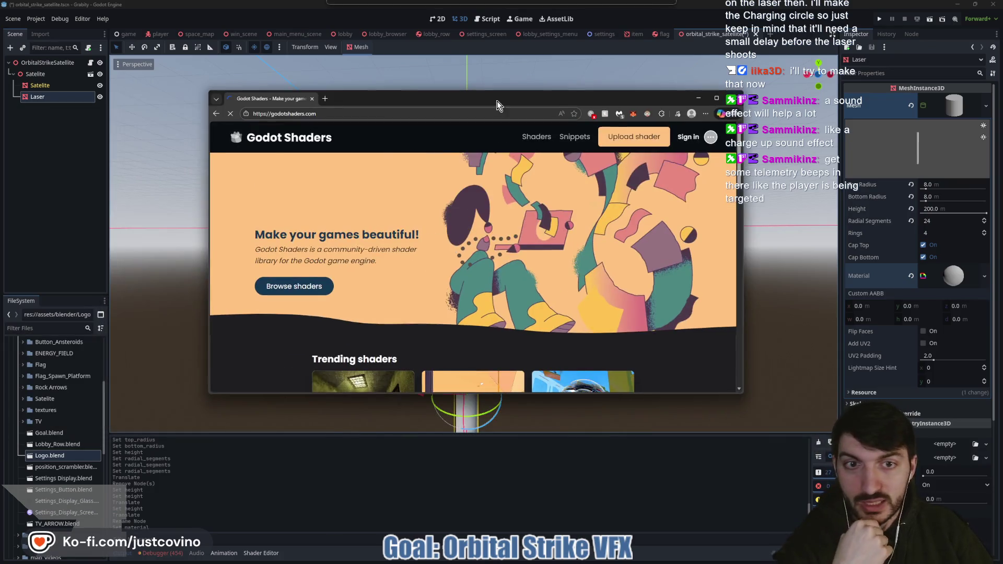
click(292, 286)
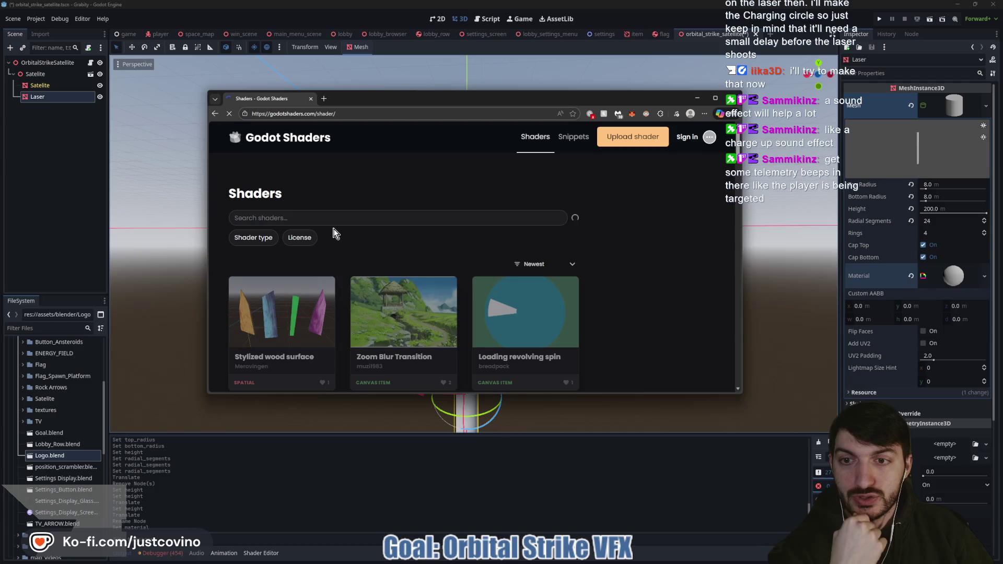
click(320, 216)
text(laser)
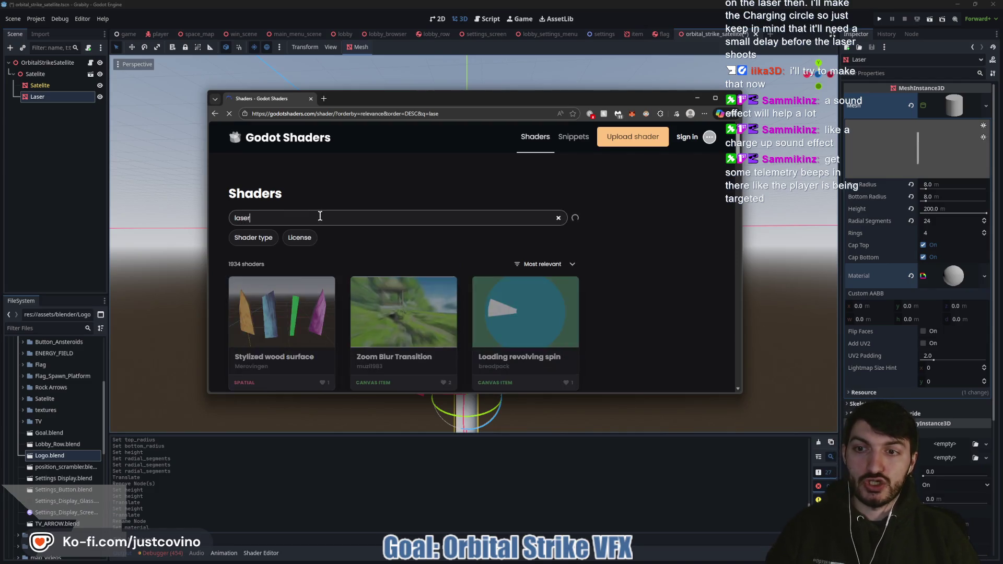
scroll(367, 211, down, 2)
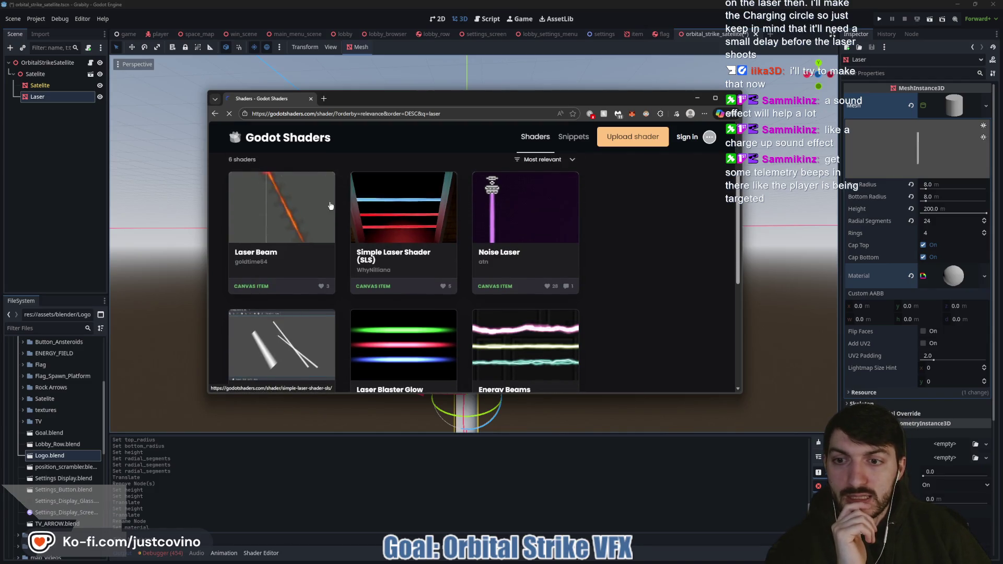
scroll(601, 228, down, 2)
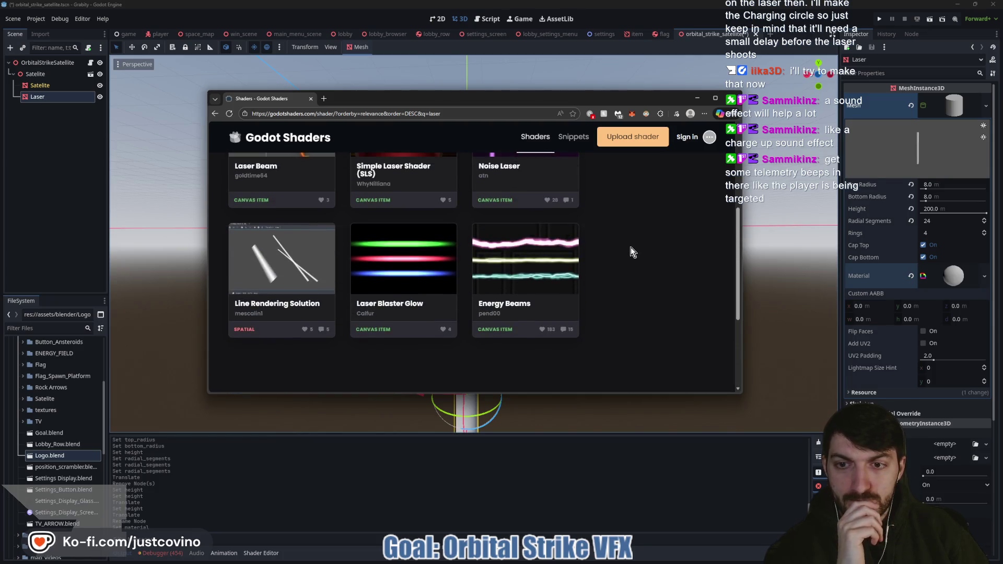
scroll(631, 247, up, 2)
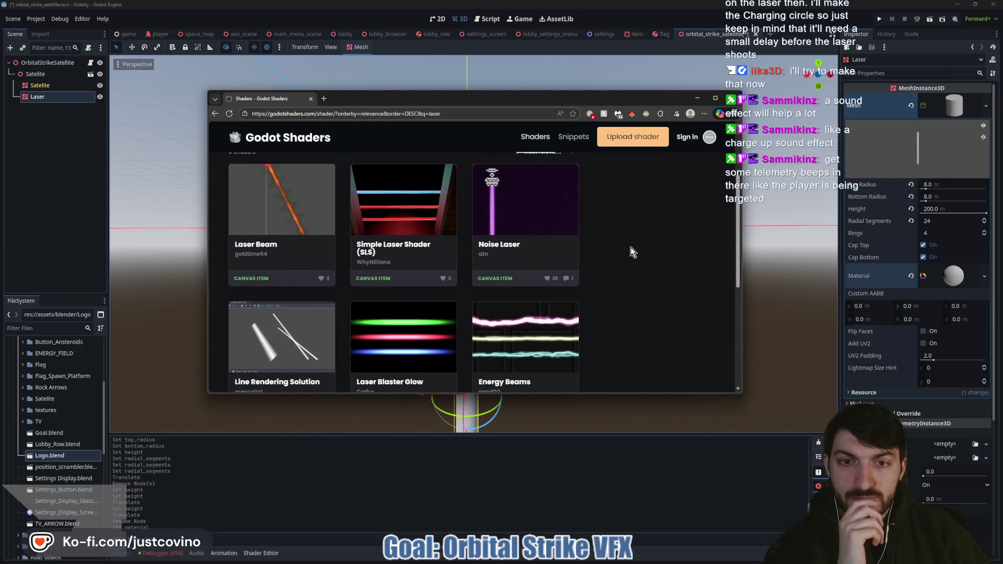
scroll(631, 247, up, 1)
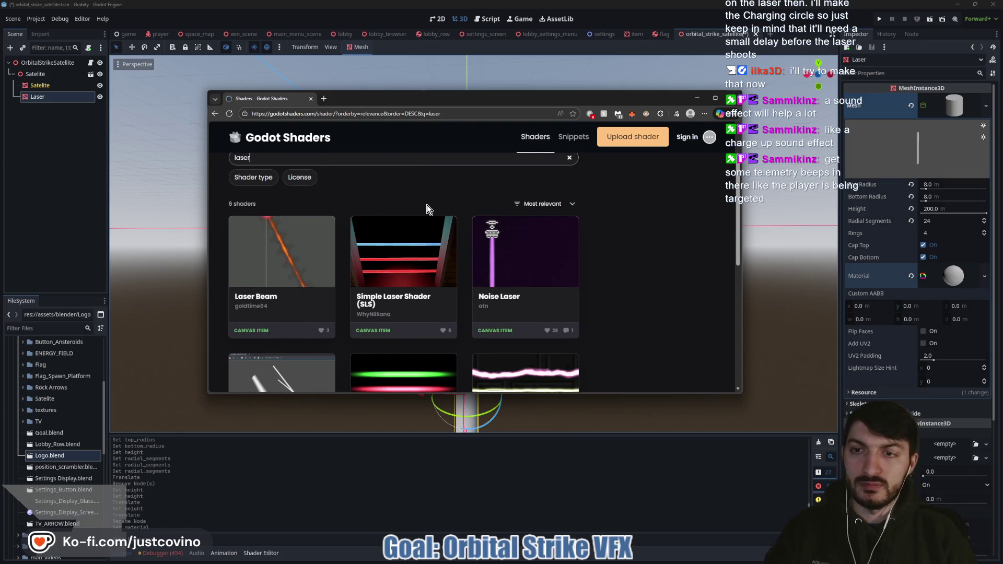
text( beam)
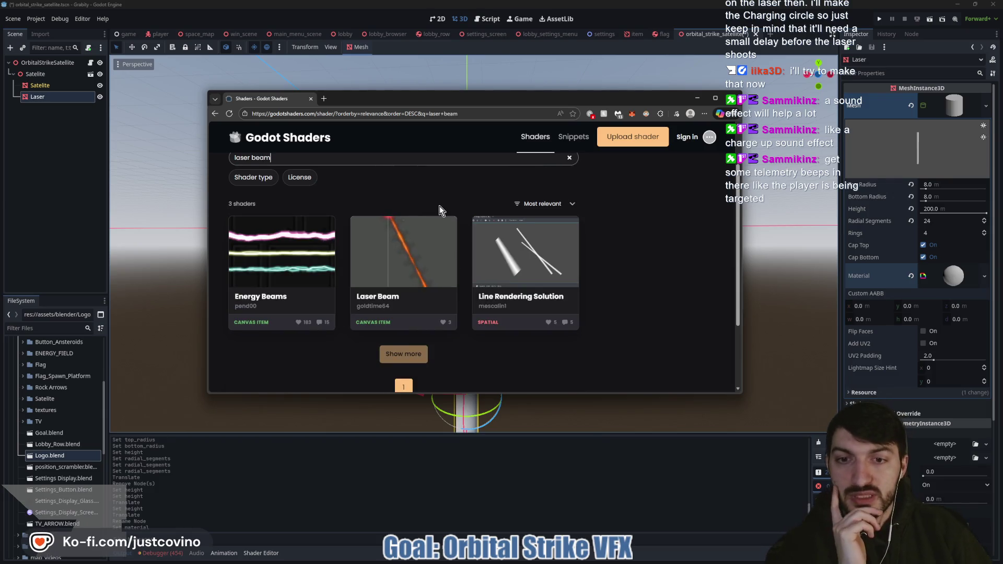
- Read through the Energy Beams shader page
click(267, 286)
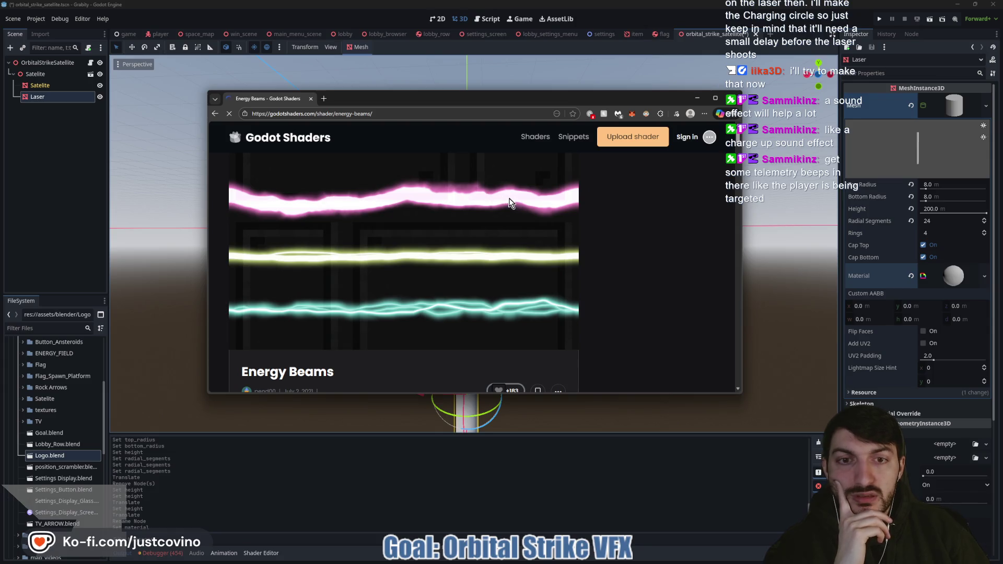
scroll(507, 202, down, 4)
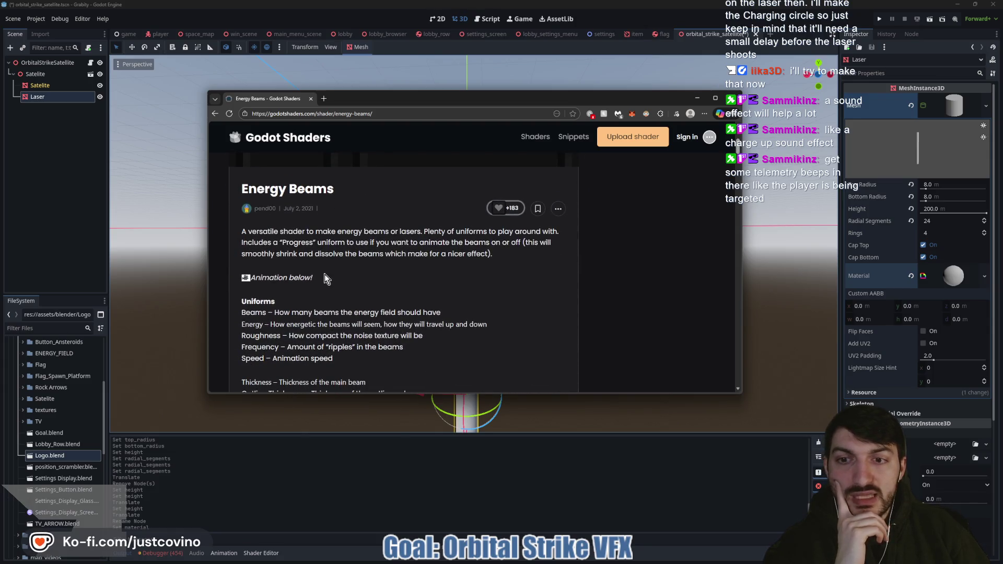
scroll(322, 273, down, 1)
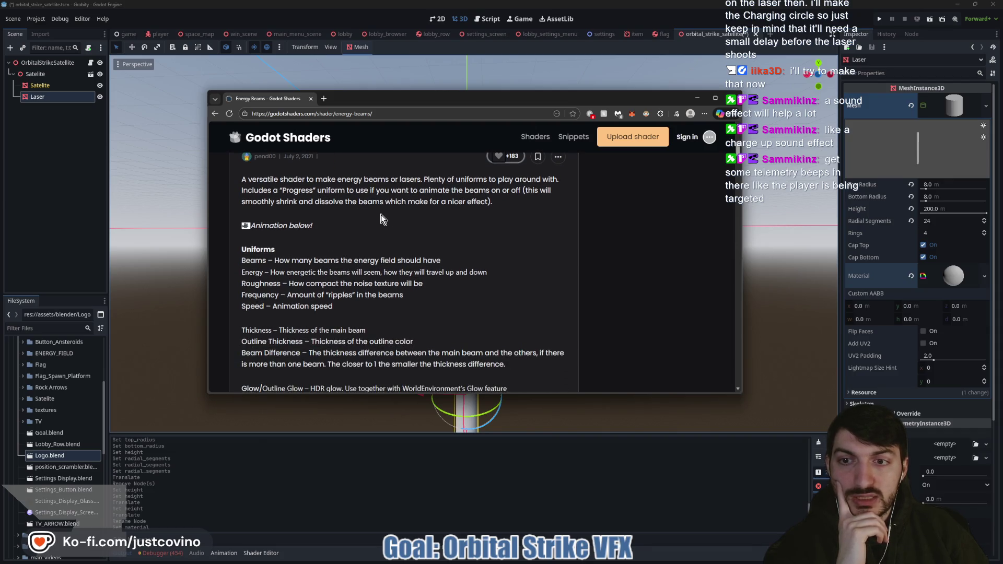
scroll(381, 218, down, 1)
scroll(349, 214, down, 1)
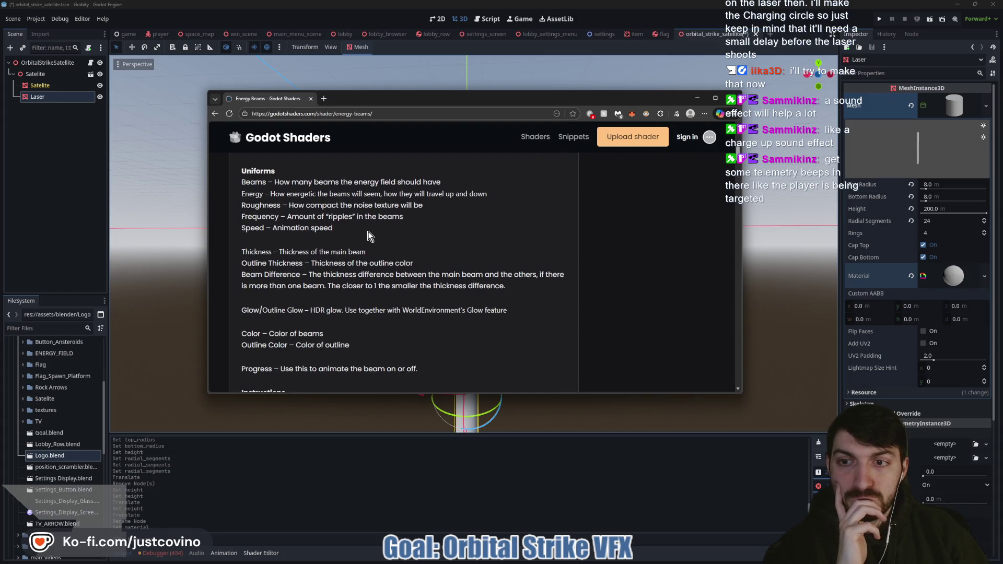
scroll(368, 236, down, 2)
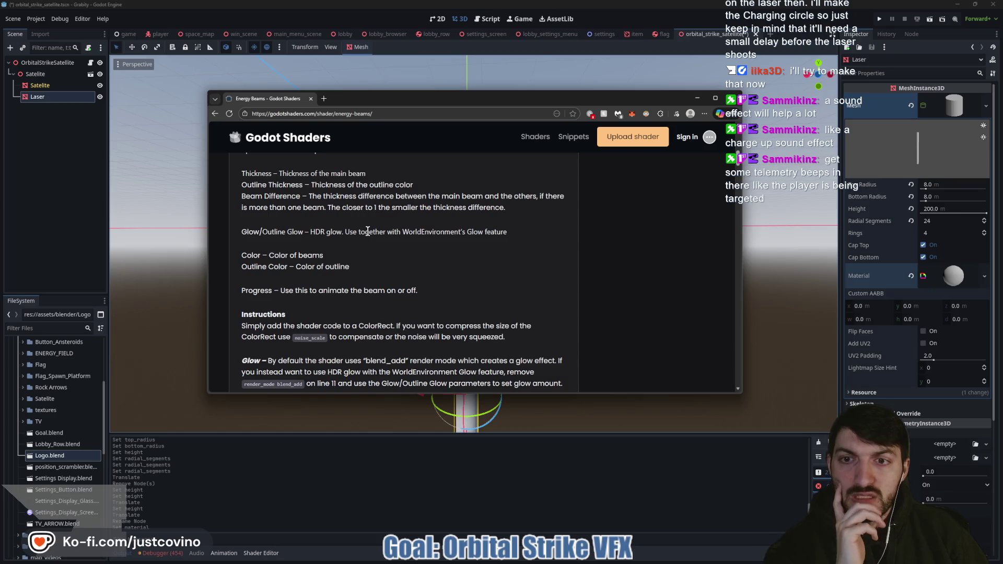
scroll(368, 232, down, 2)
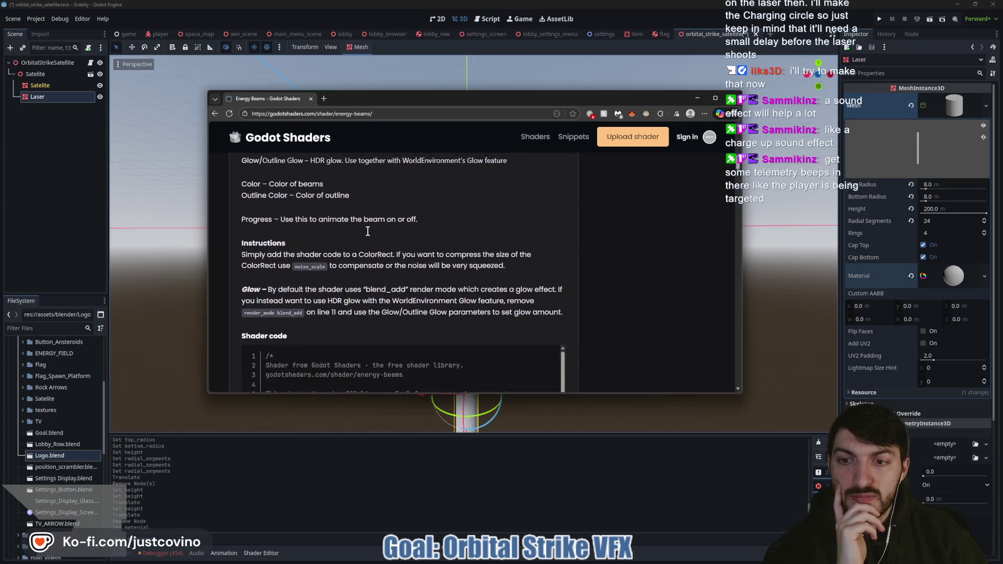
scroll(368, 231, down, 2)
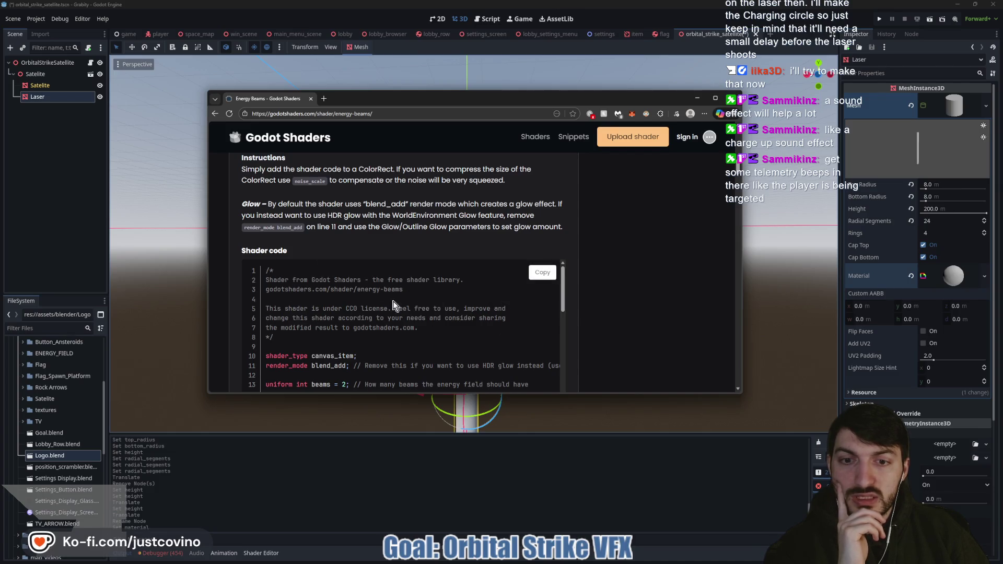
scroll(356, 298, up, 2)
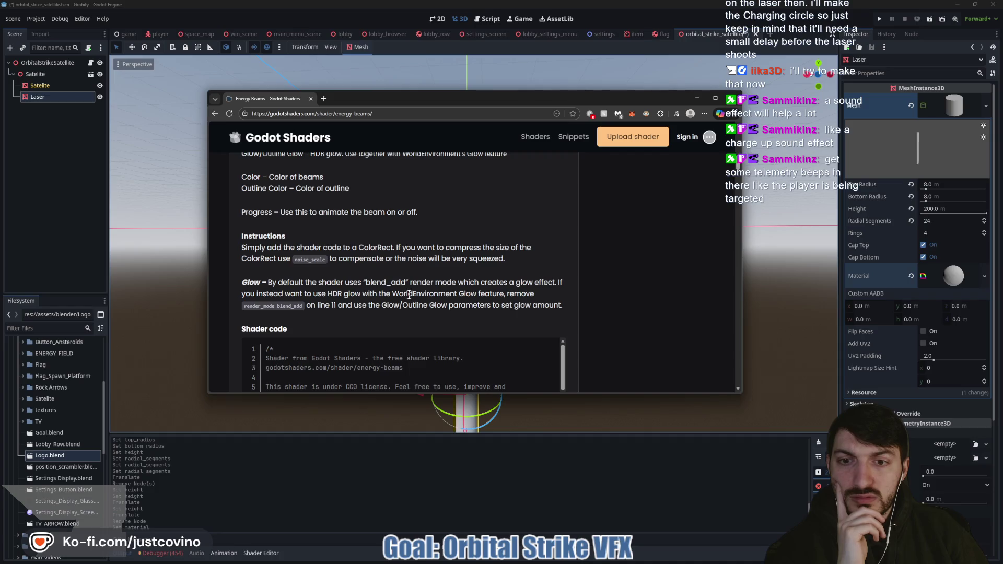
scroll(409, 294, up, 1)
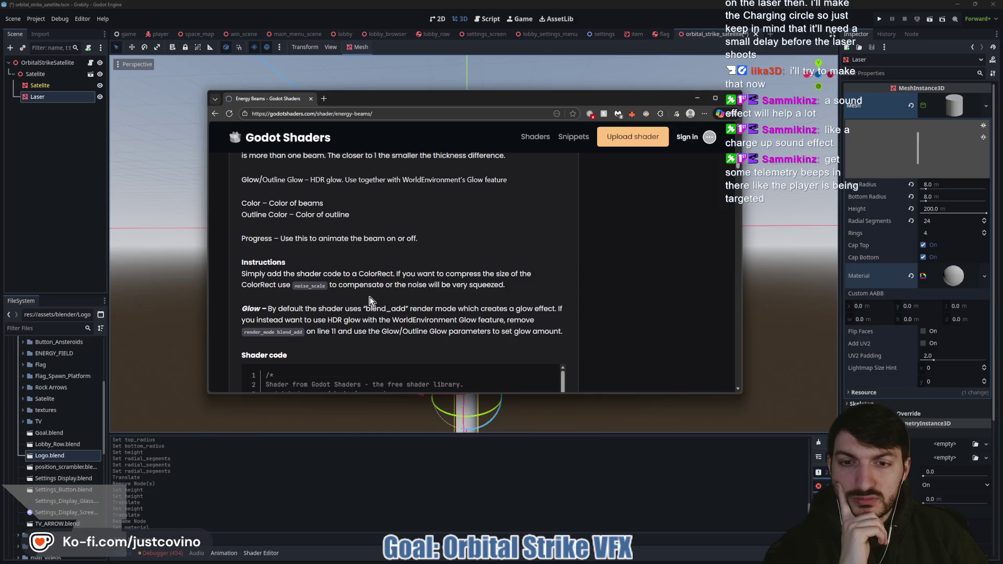
scroll(369, 301, up, 10)
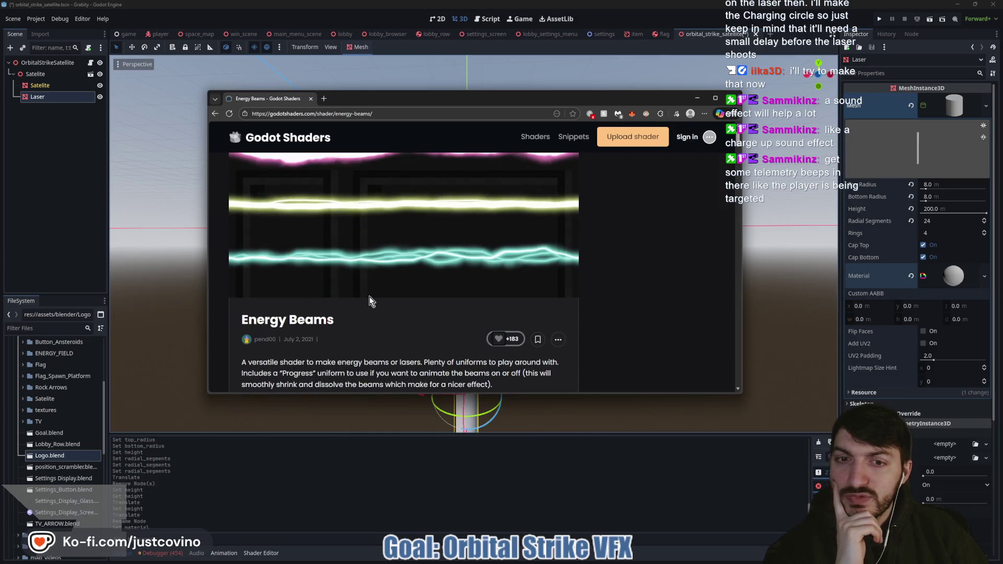
scroll(368, 301, up, 2)
- Look over the Line Rendering Solution shader page, then return to the 'laser beam' results
click(215, 113)
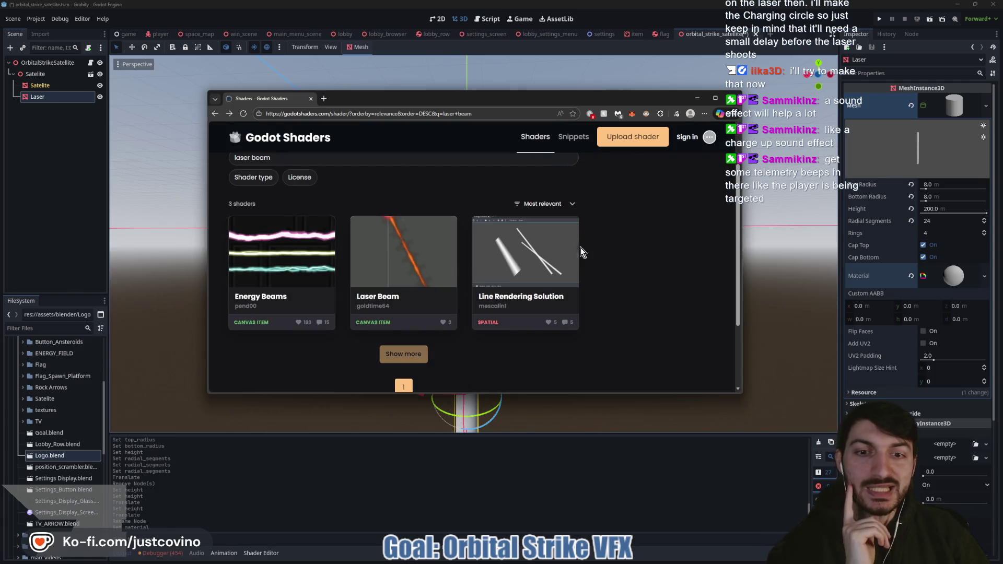
click(530, 274)
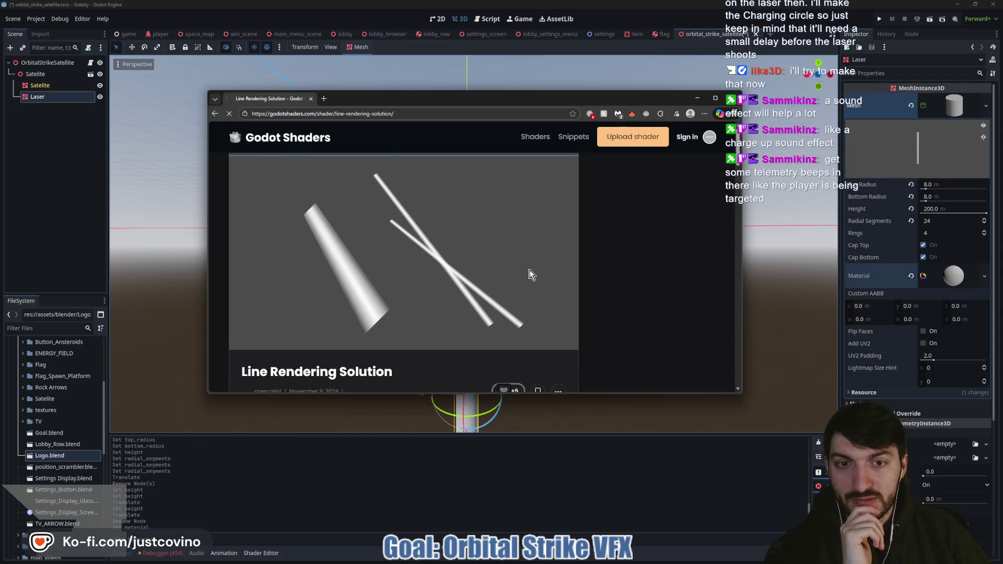
scroll(526, 265, down, 2)
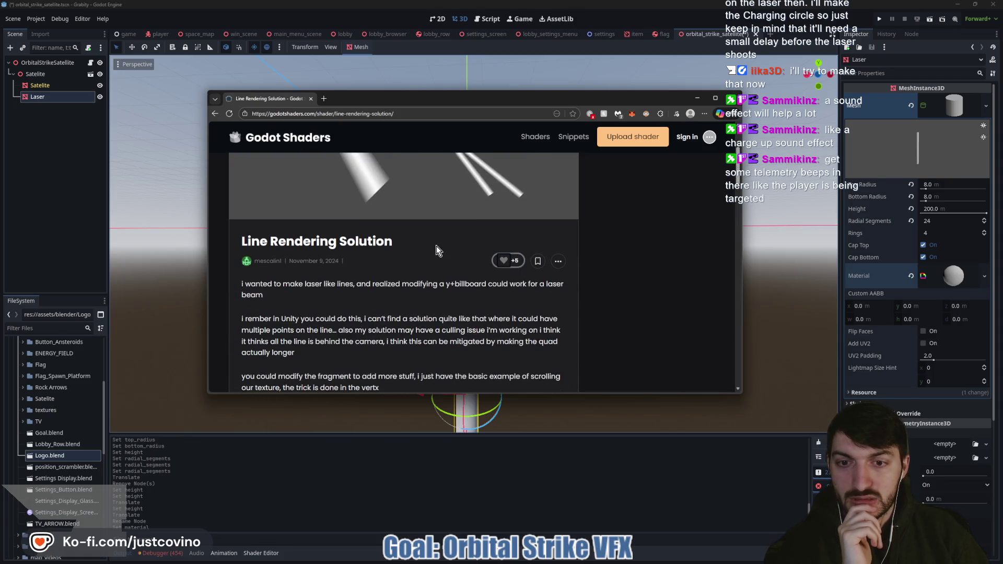
scroll(418, 251, up, 2)
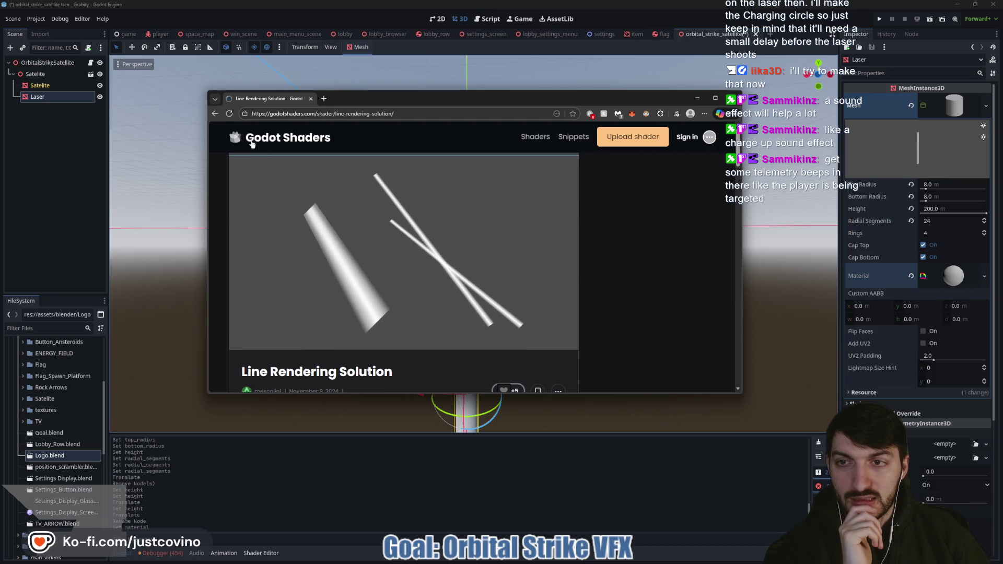
click(213, 115)
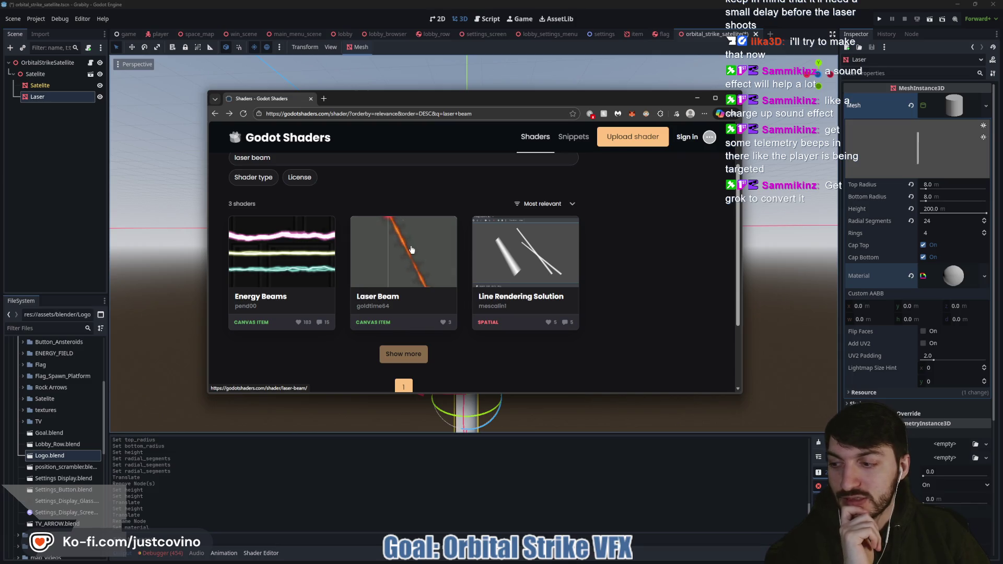
scroll(412, 250, down, 2)
scroll(293, 275, up, 3)
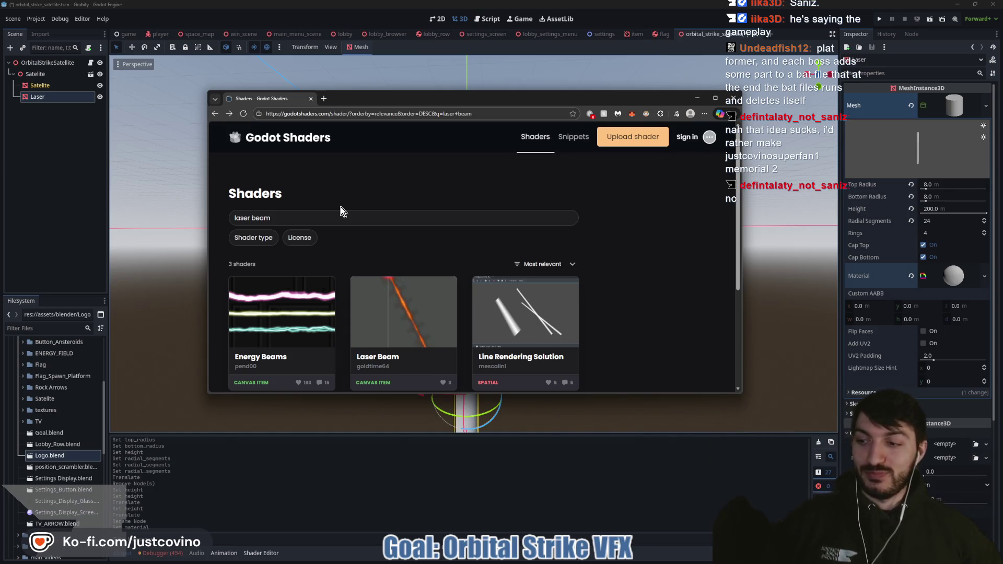
drag(327, 220, 181, 208)
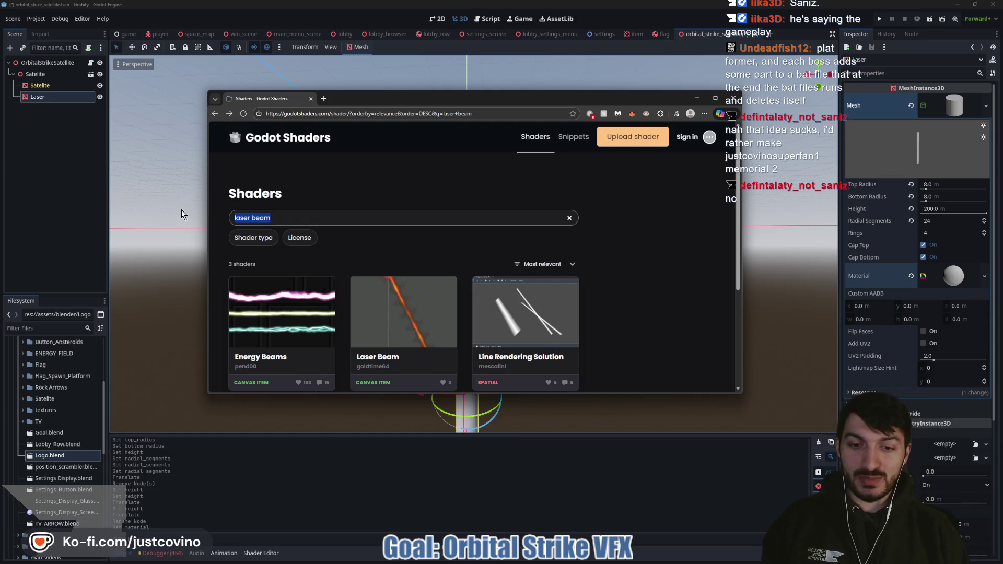
- Search the shader library for 'beam', browse the 7 results, then return to Godot
text(beam)
key(Return)
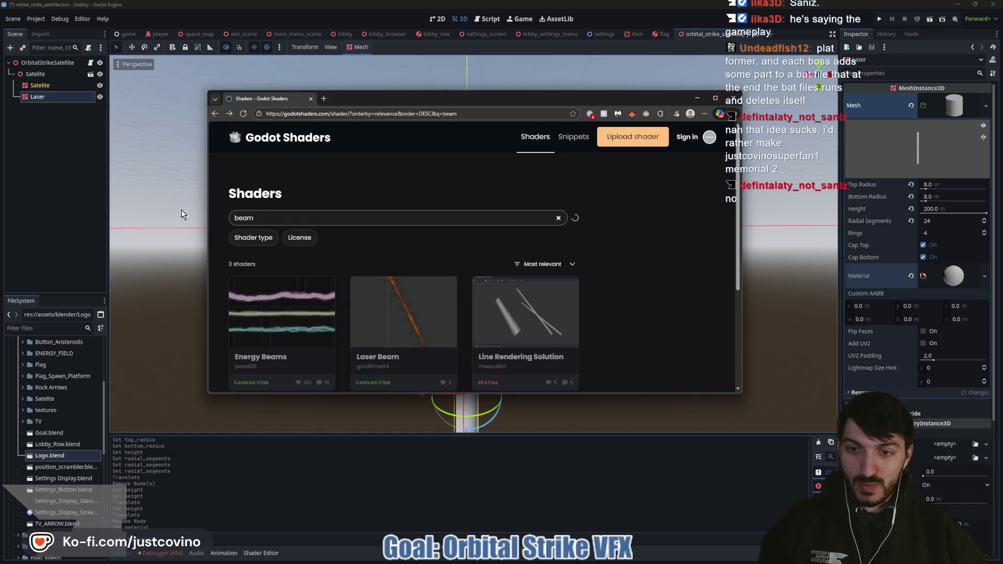
scroll(470, 225, down, 3)
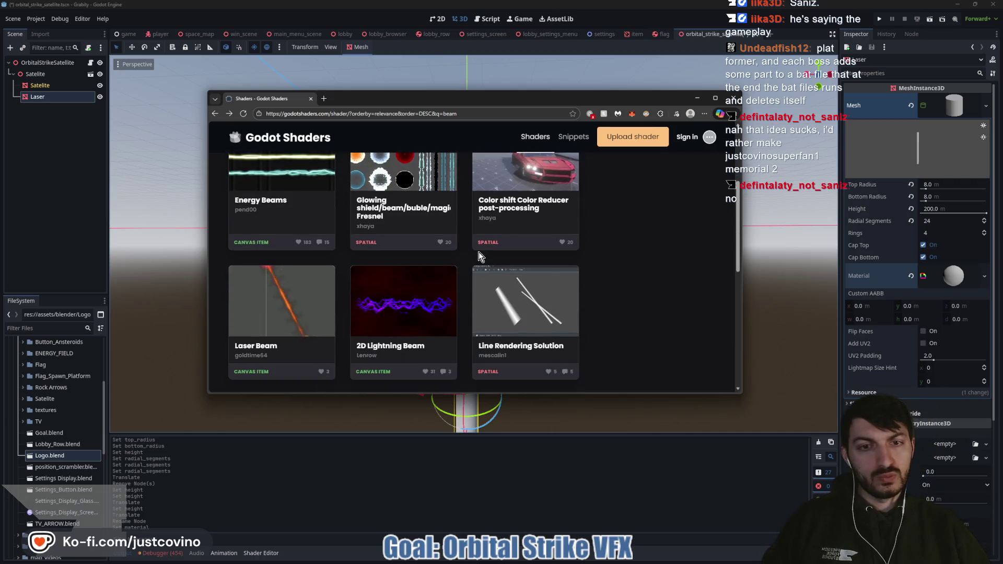
scroll(615, 227, down, 5)
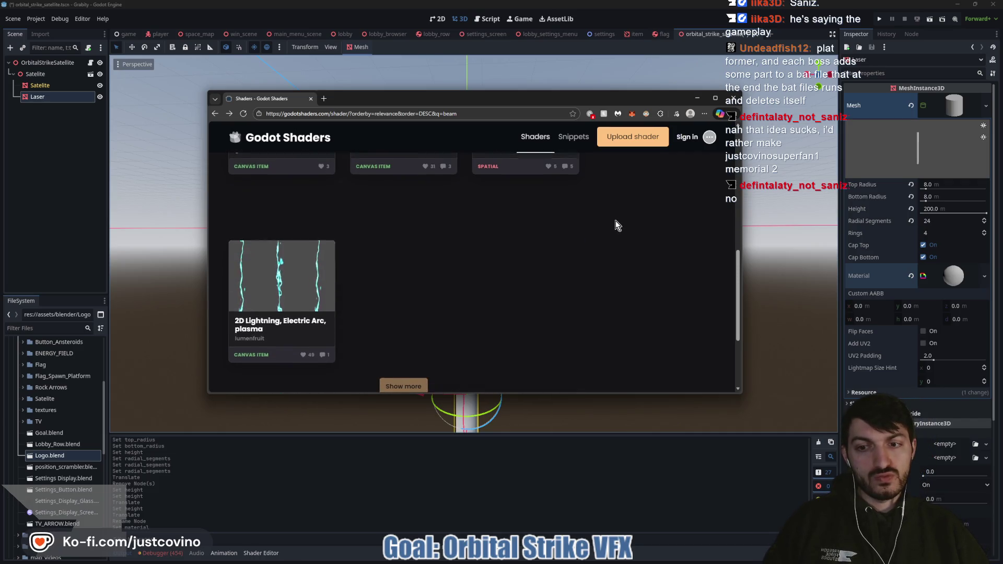
scroll(538, 234, up, 8)
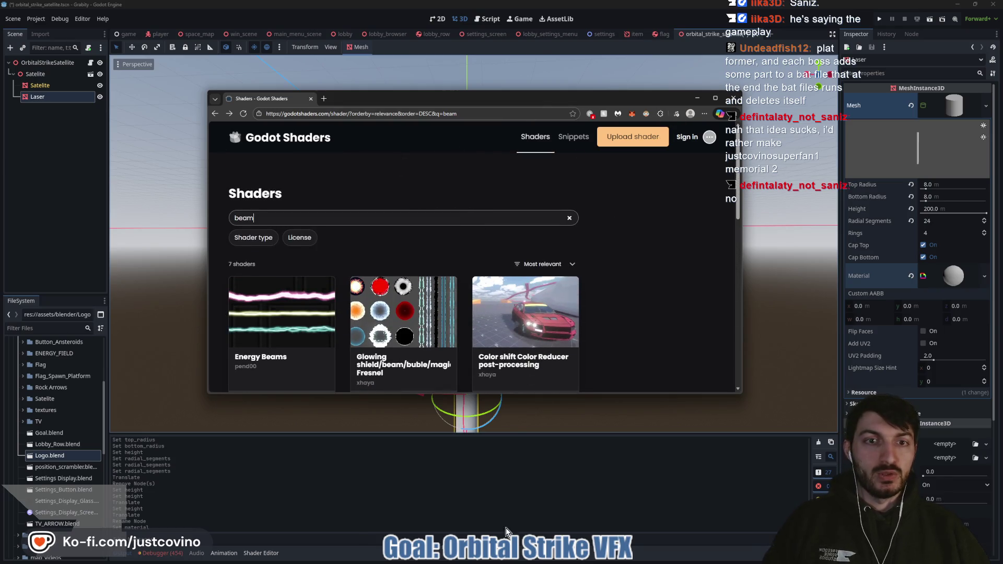
key(alt+Tab)
scroll(533, 324, down, 5)
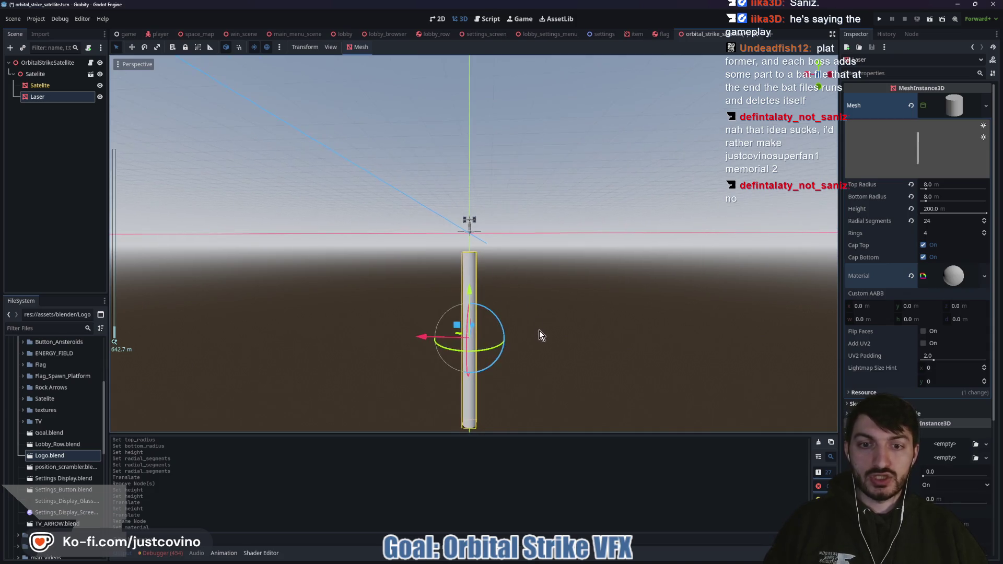
- Create a new shader orbital_strike_beam.gdshader in res://vfx/shaders for the Laser's material
scroll(540, 314, up, 3)
click(954, 276)
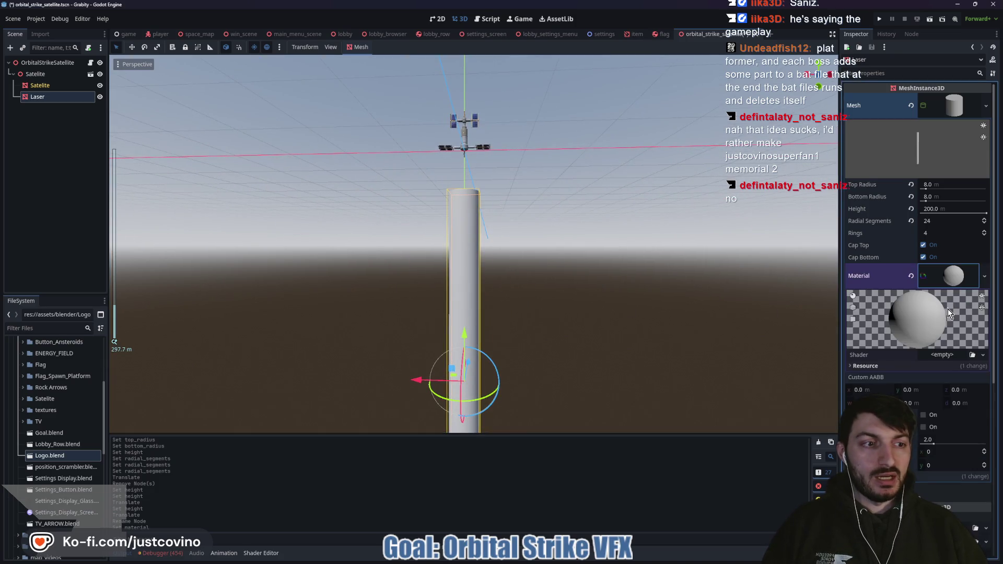
click(935, 357)
click(956, 368)
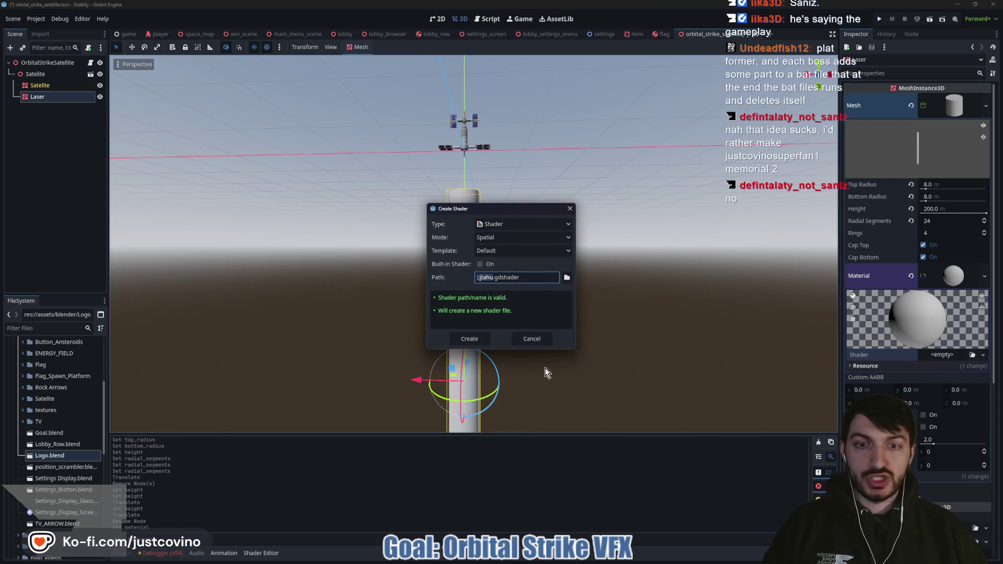
click(567, 279)
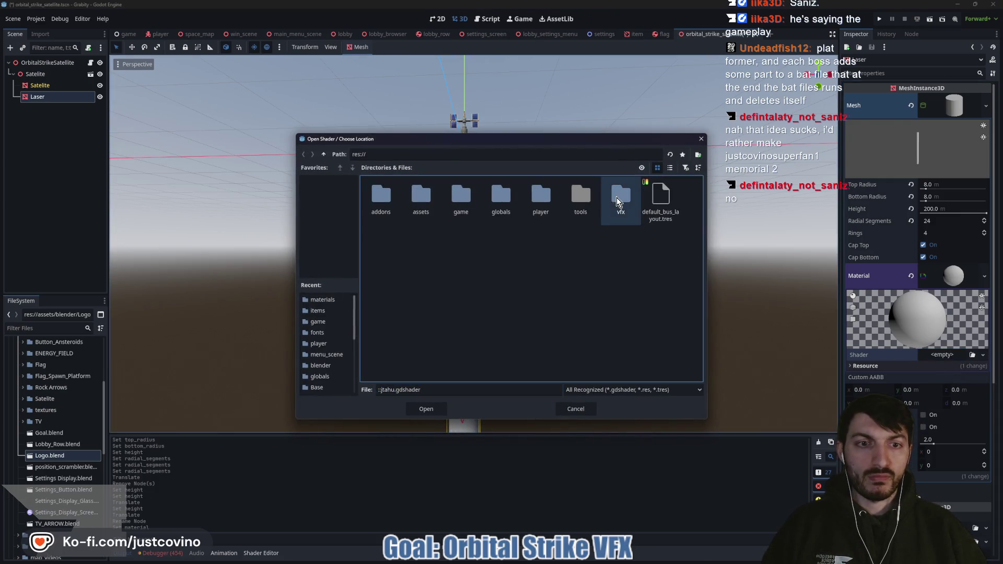
double_click(618, 201)
double_click(499, 197)
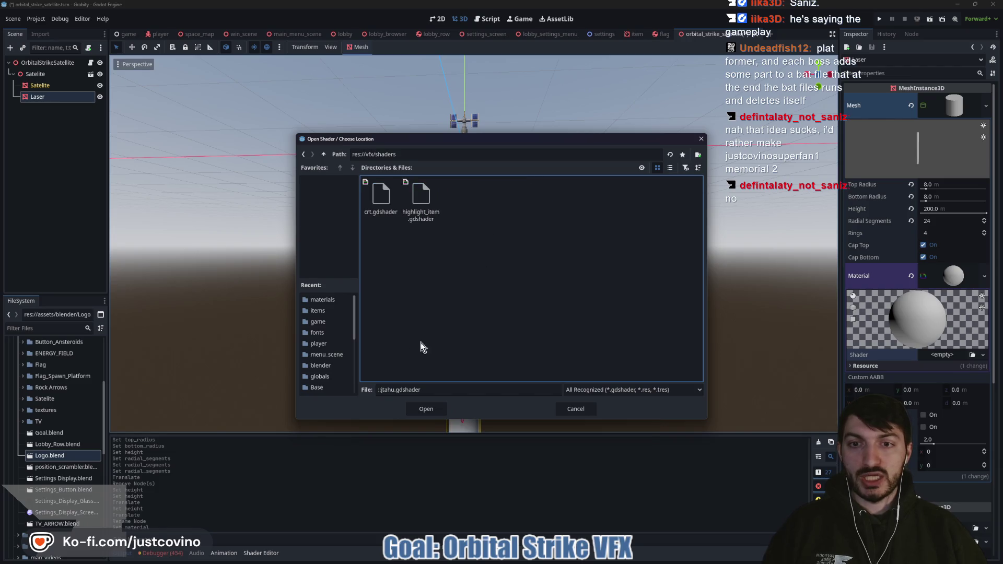
click(395, 389)
text(orbital_strike_beam)
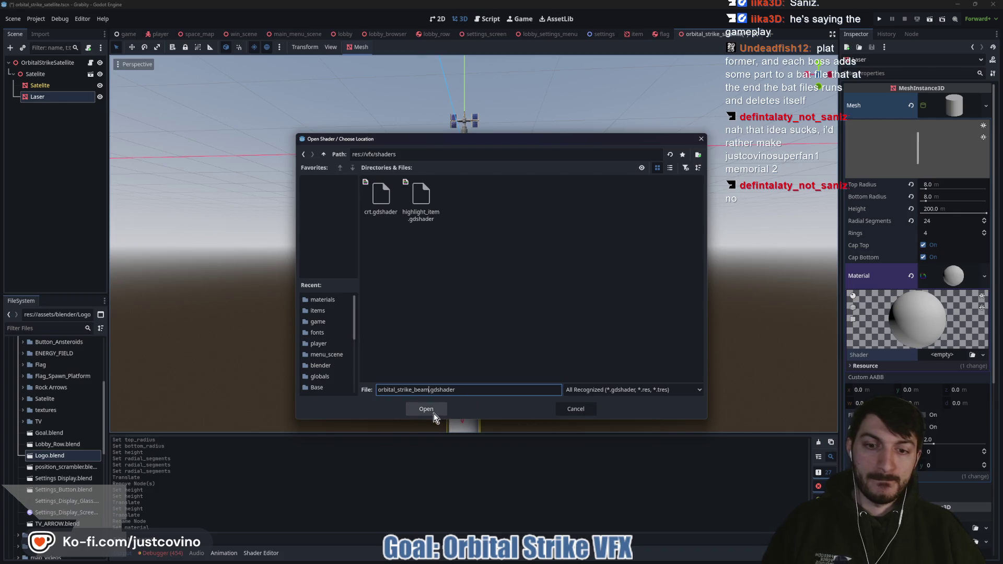
click(429, 412)
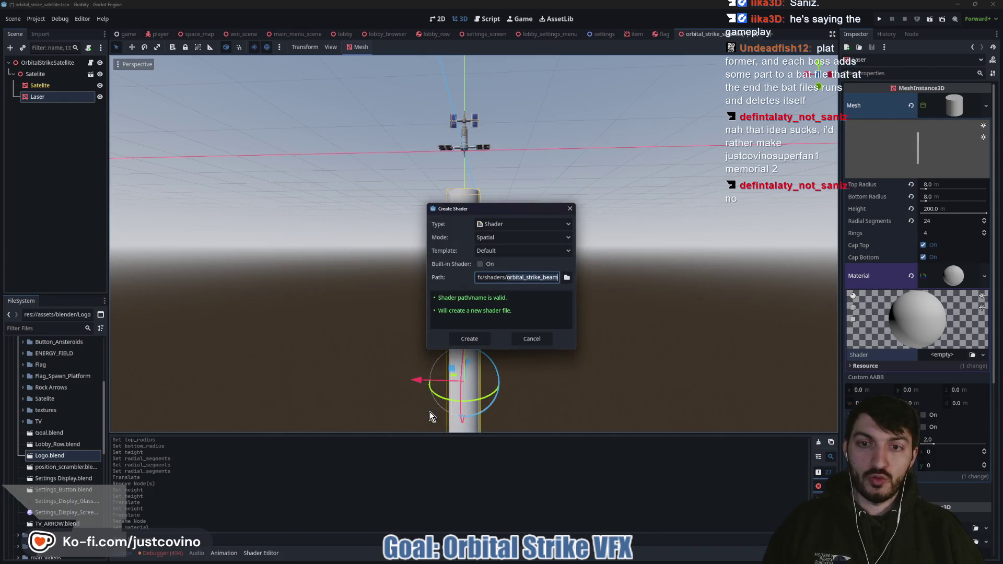
click(469, 339)
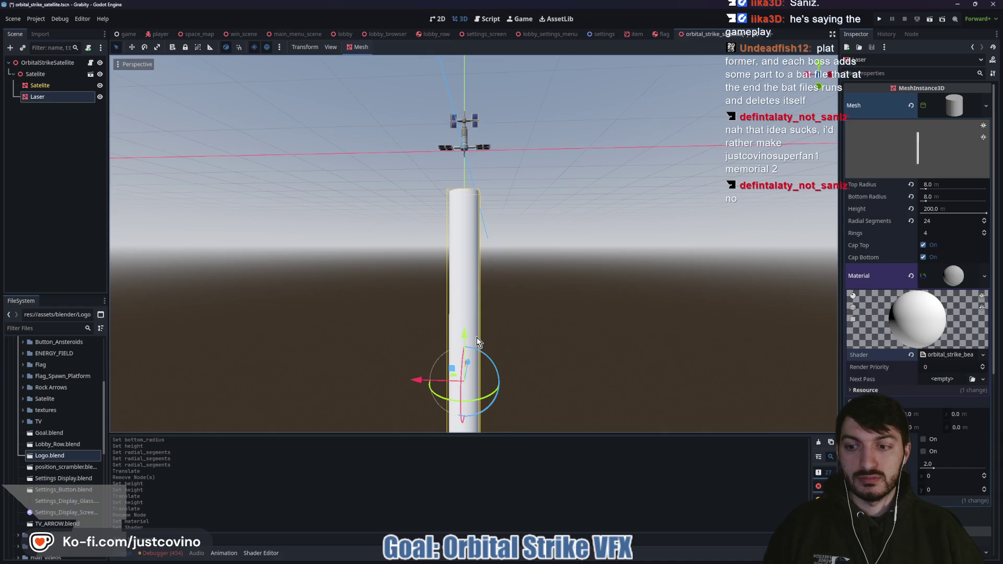
- Open the orbital_strike_beam shader in the code editor and enlarge the editing area
click(934, 357)
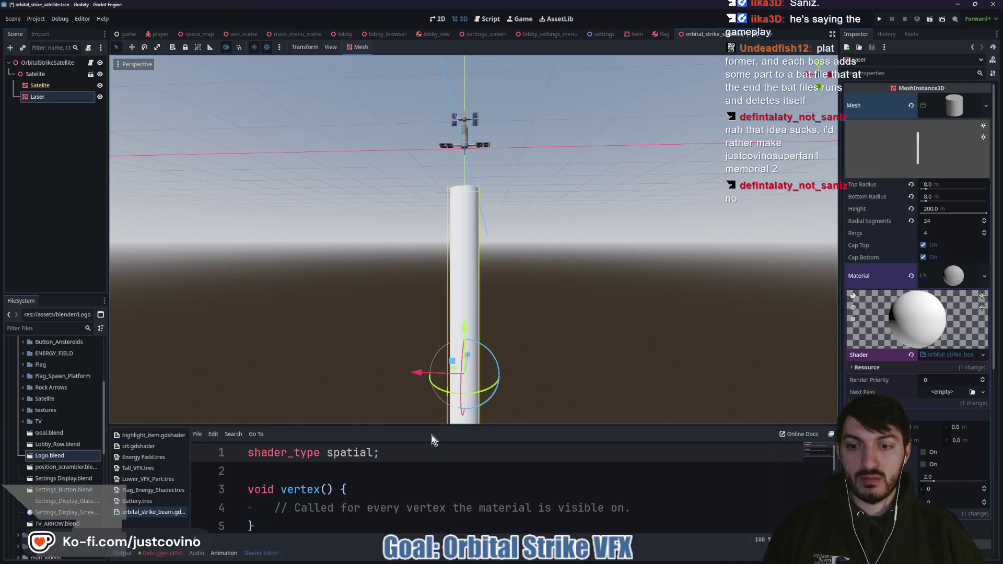
drag(451, 423, 456, 268)
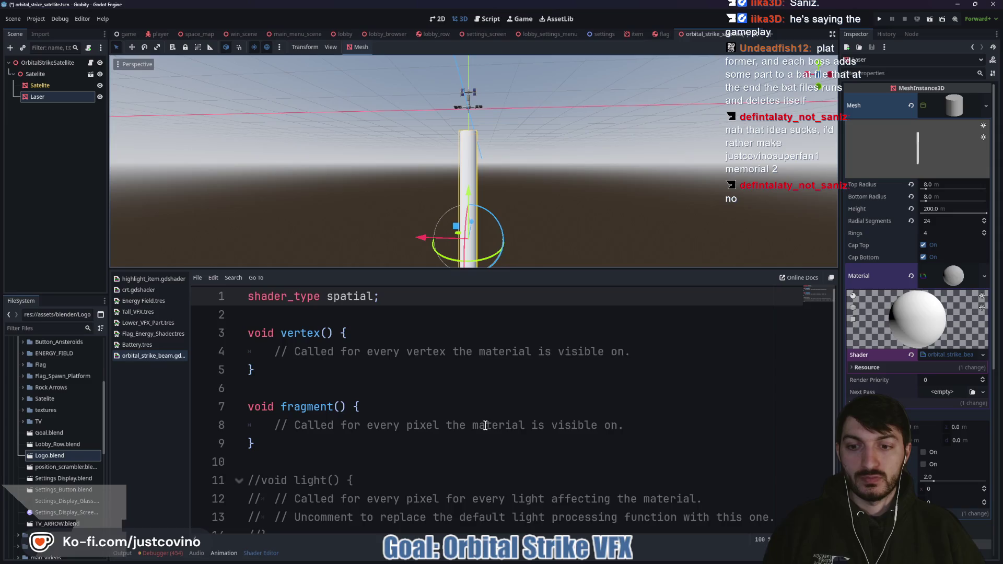
scroll(485, 426, down, 1)
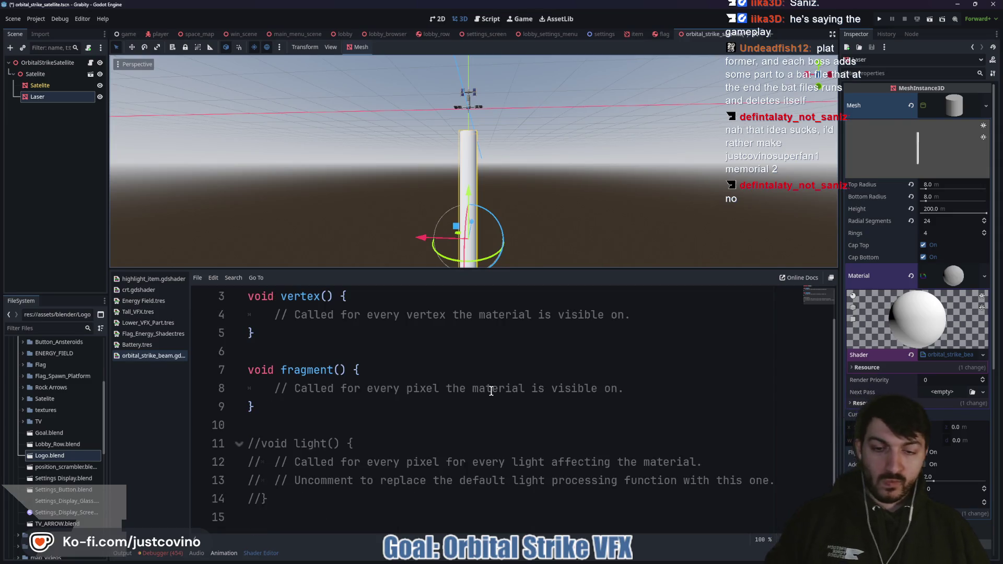
scroll(393, 355, up, 1)
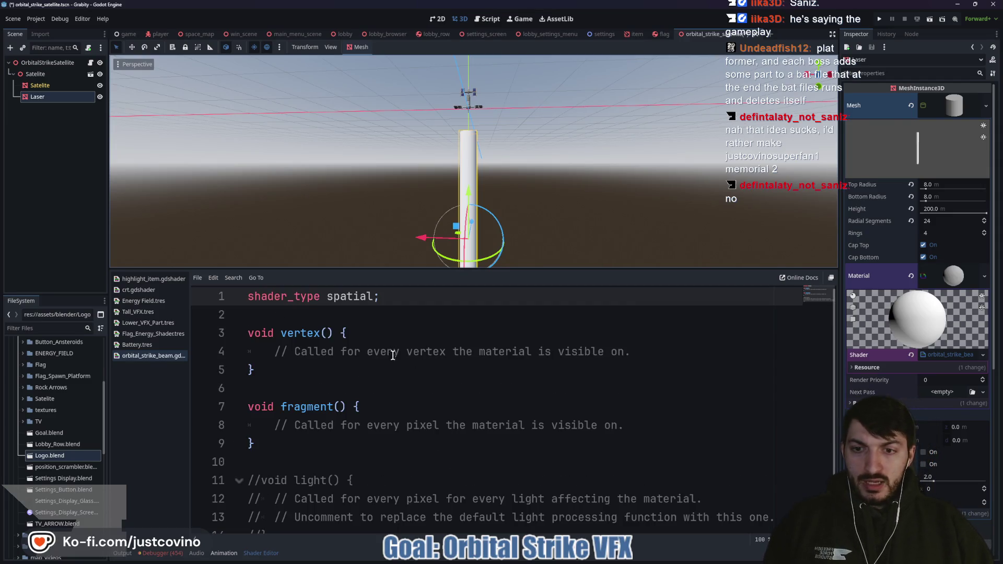
- Declare 'uniform vec4 beam_color : source_color;' on line 3 and save
click(327, 316)
key(Return)
key(Return)
key(Return)
key(Up)
key(Up)
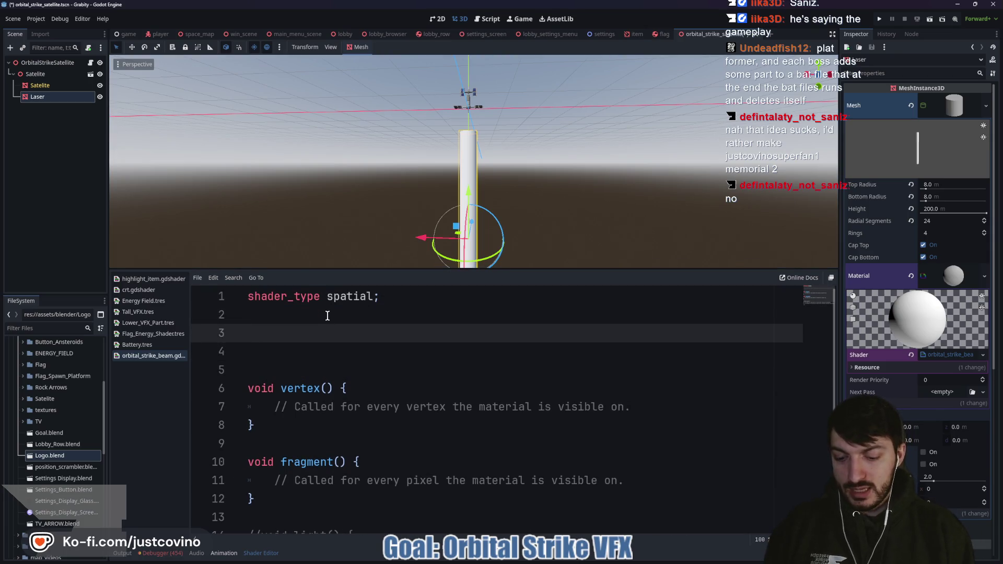
text(uniform v)
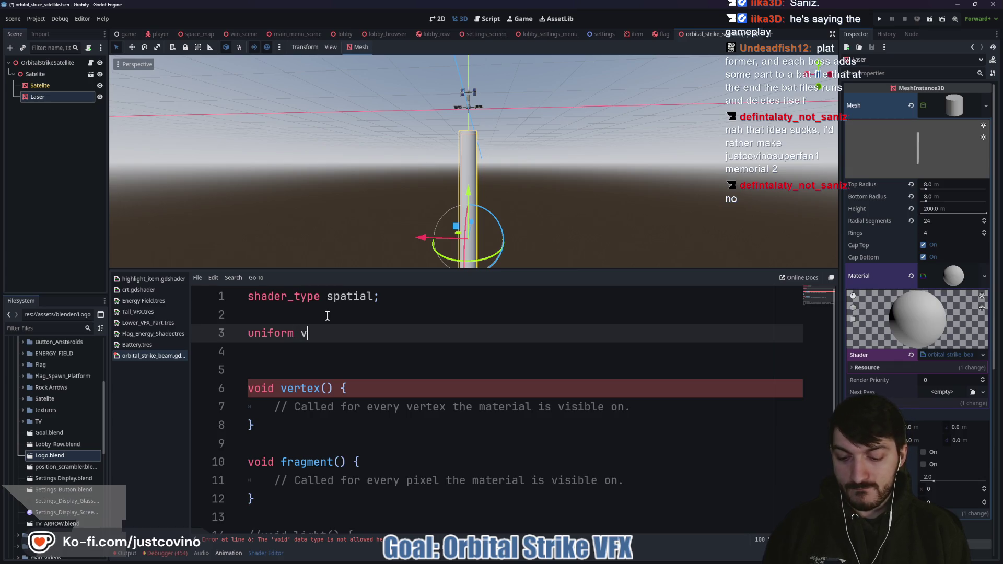
key(BackSpace)
text(texture)
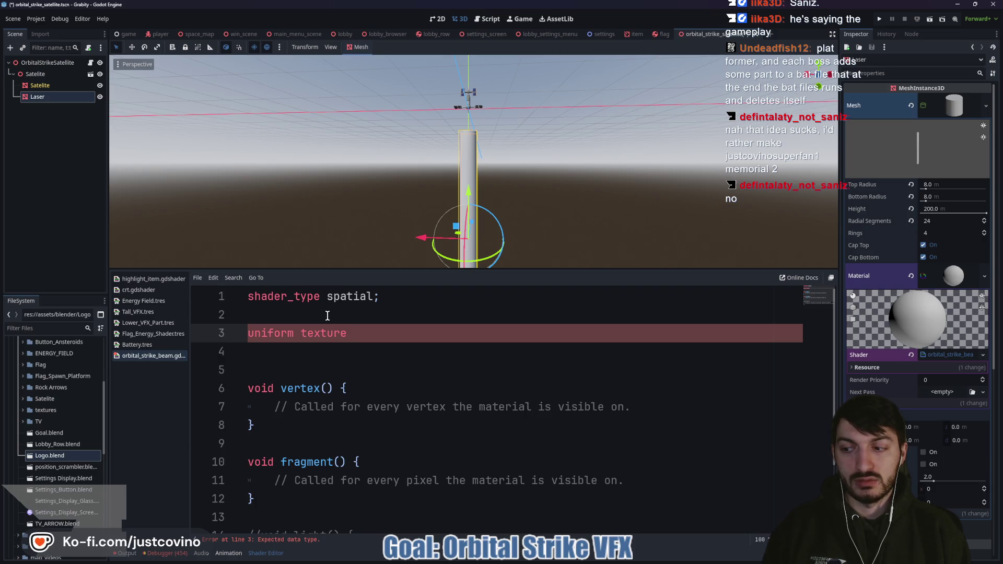
key(BackSpace)
key(BackSpace)
key(BackSpace)
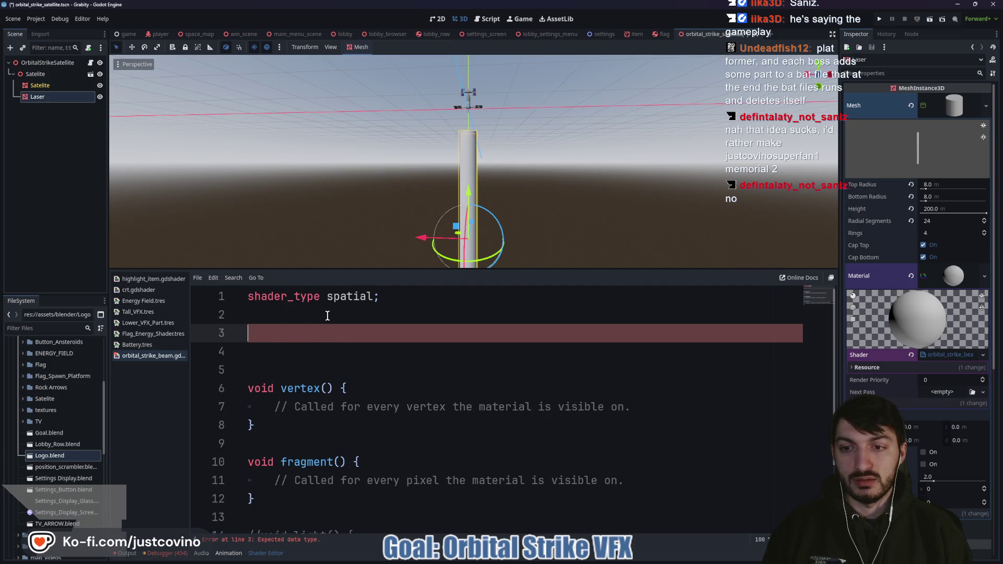
text(text)
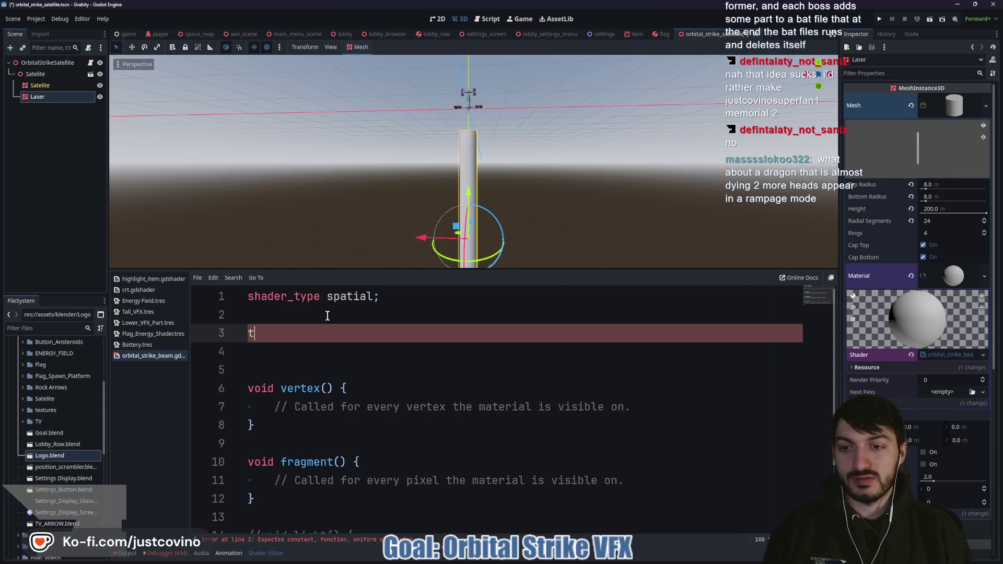
text(vec4)
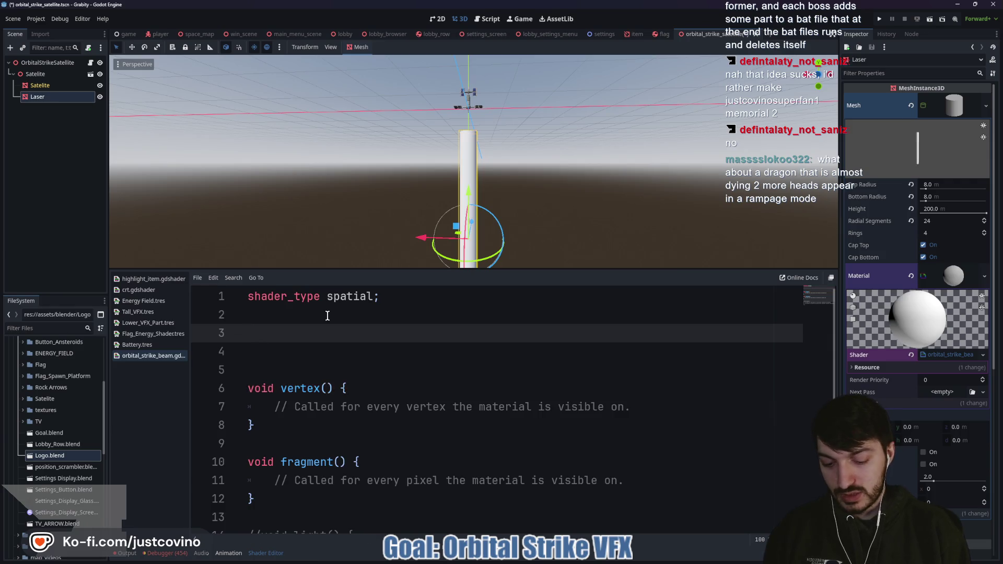
text(uniform beam_color)
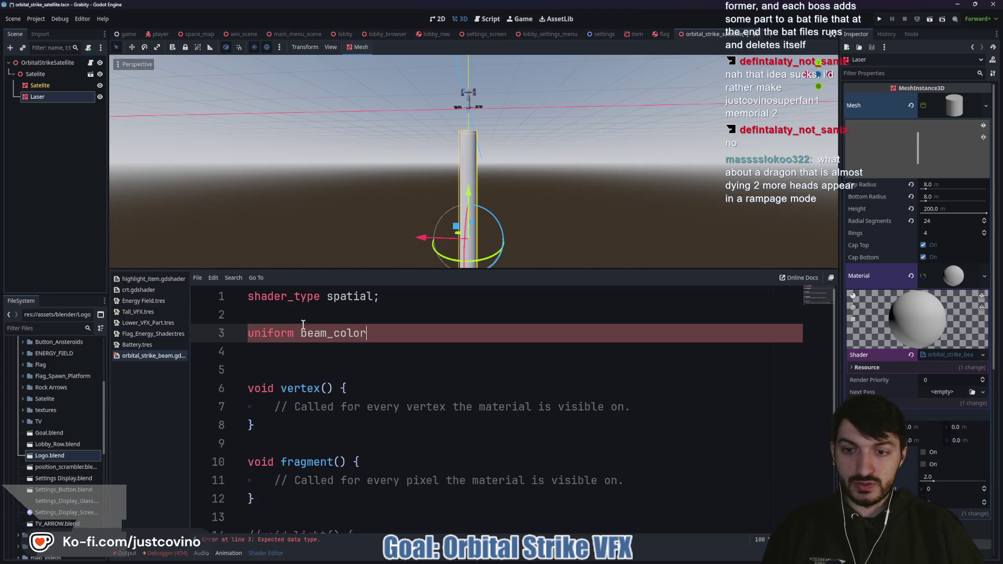
text(vec4 )
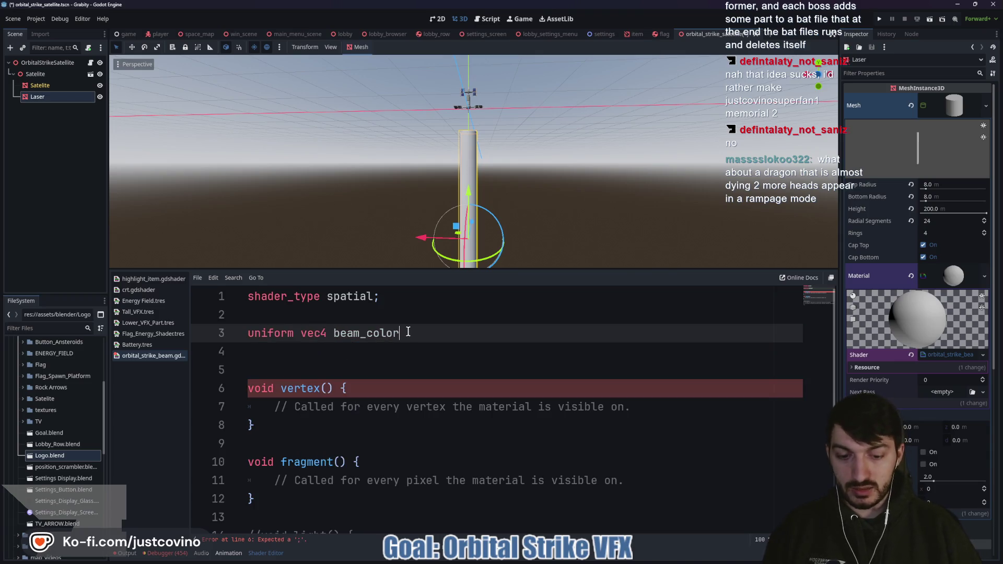
text(sourc)
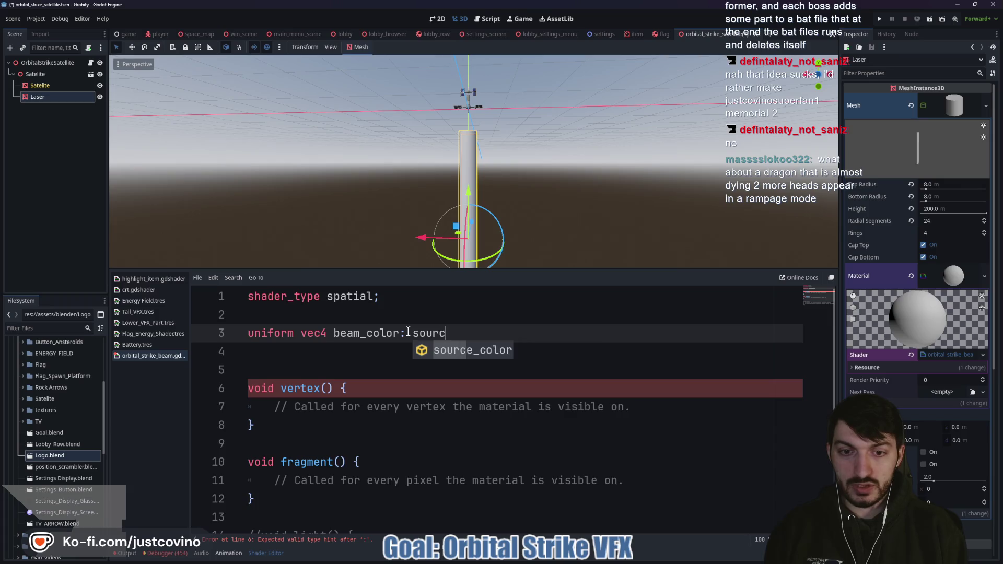
key(Return)
text(;)
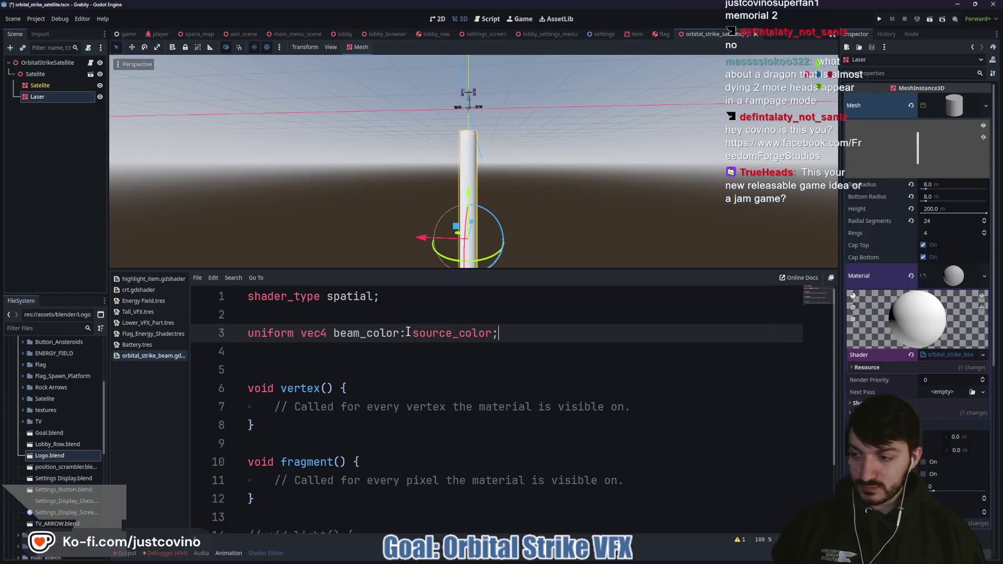
key(ctrl+s)
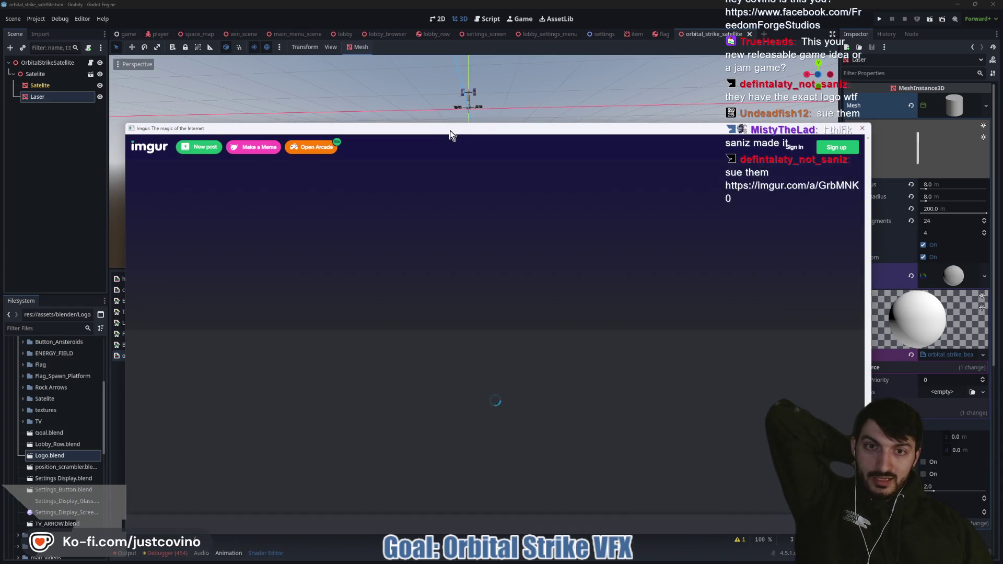
- View the Imgur logo image enlarged, then close the browser window
drag(450, 129, 430, 90)
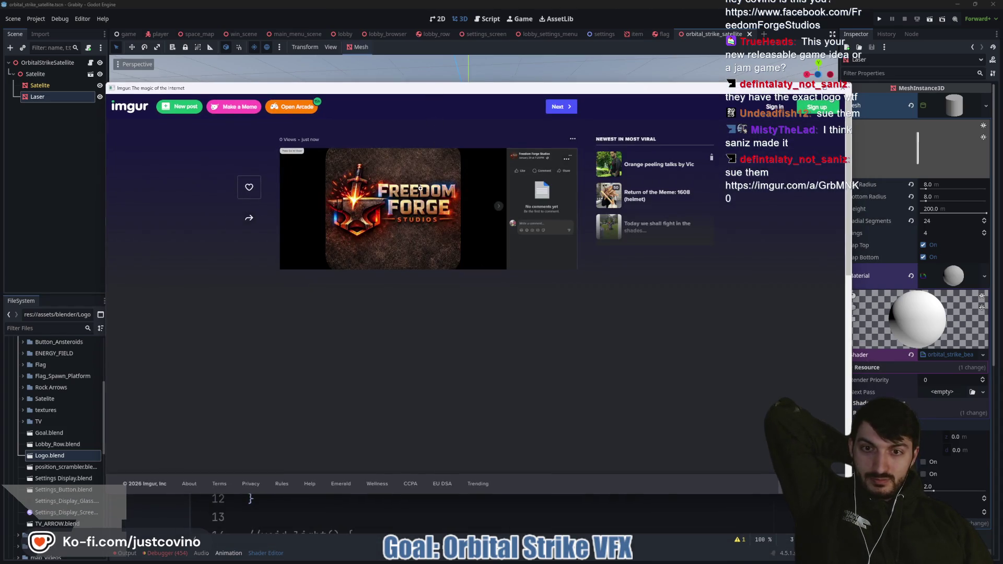
click(373, 224)
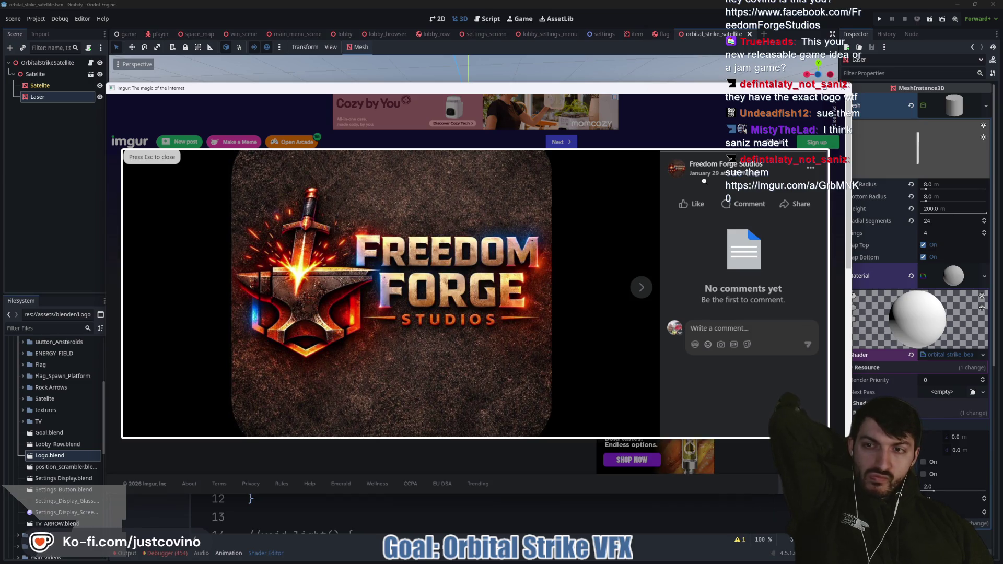
key(ctrl+w)
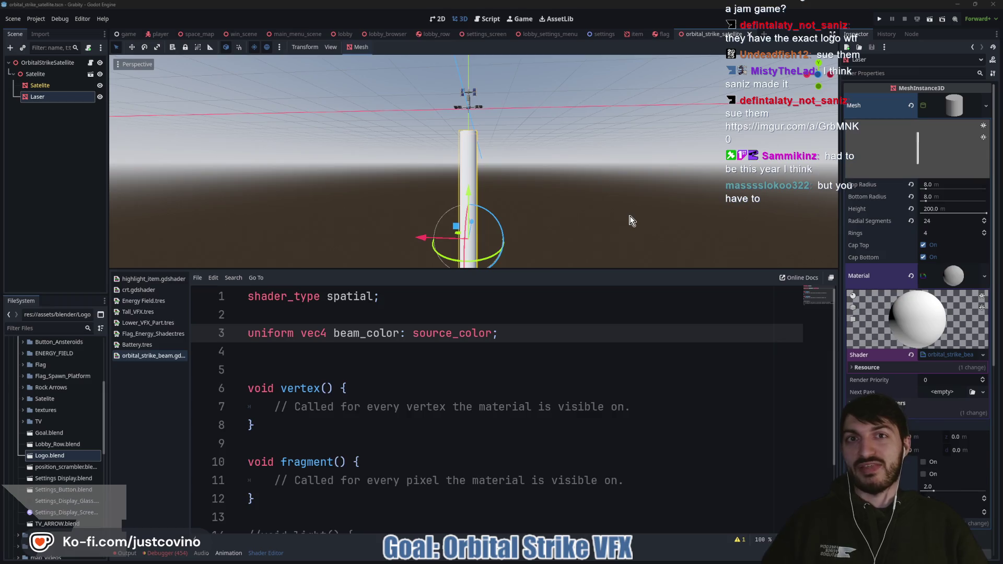
- Insert an empty line after the beam_color uniform declaration on line 3
click(528, 321)
click(520, 333)
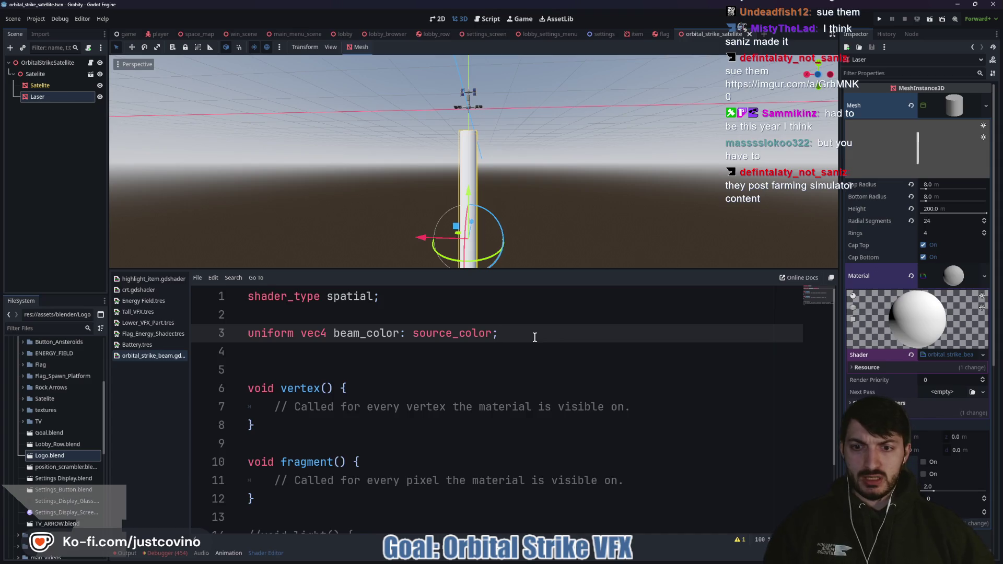
key(Return)
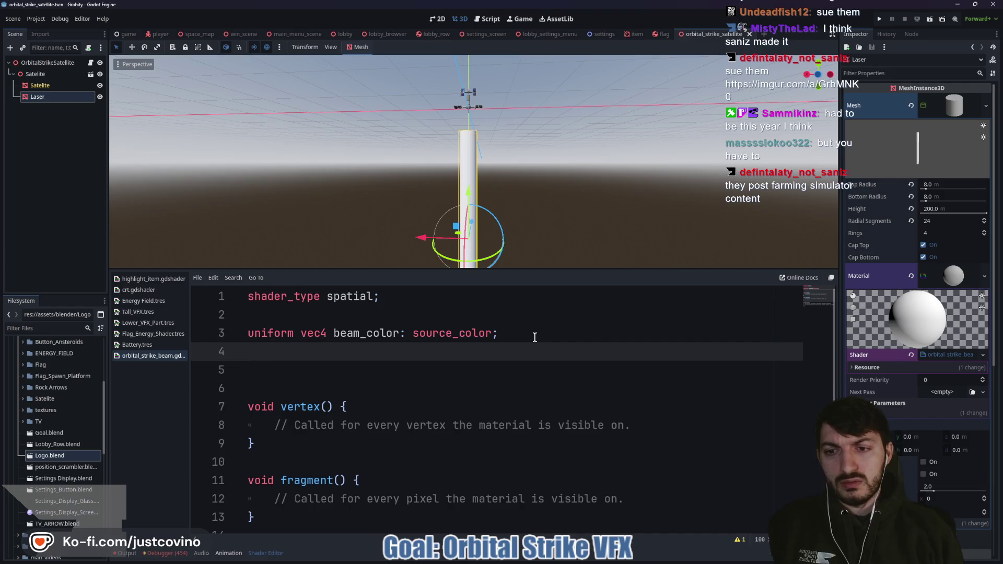
- Go to the Godot Docs site in the browser and search for GLSL
mouse_move(542, 561)
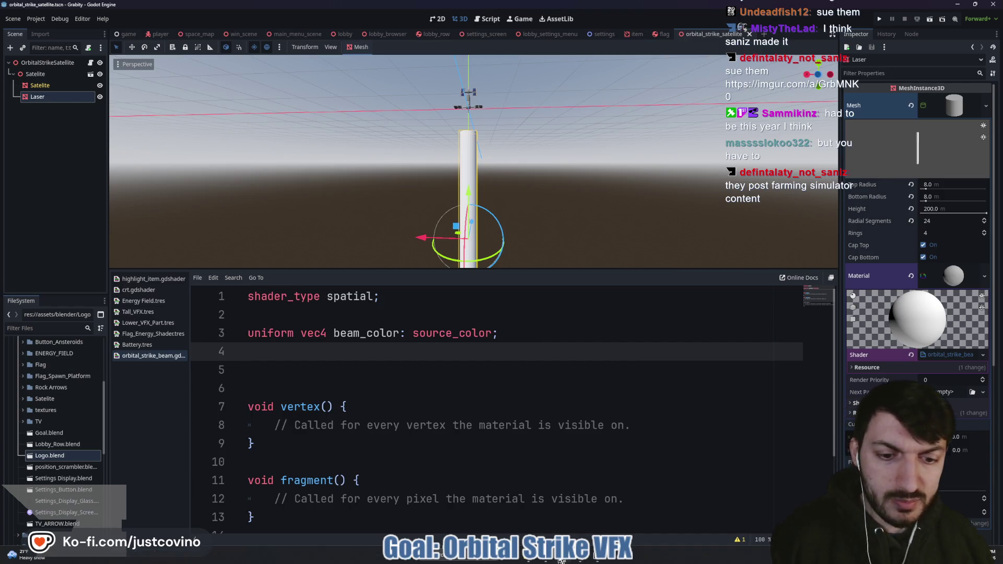
click(542, 561)
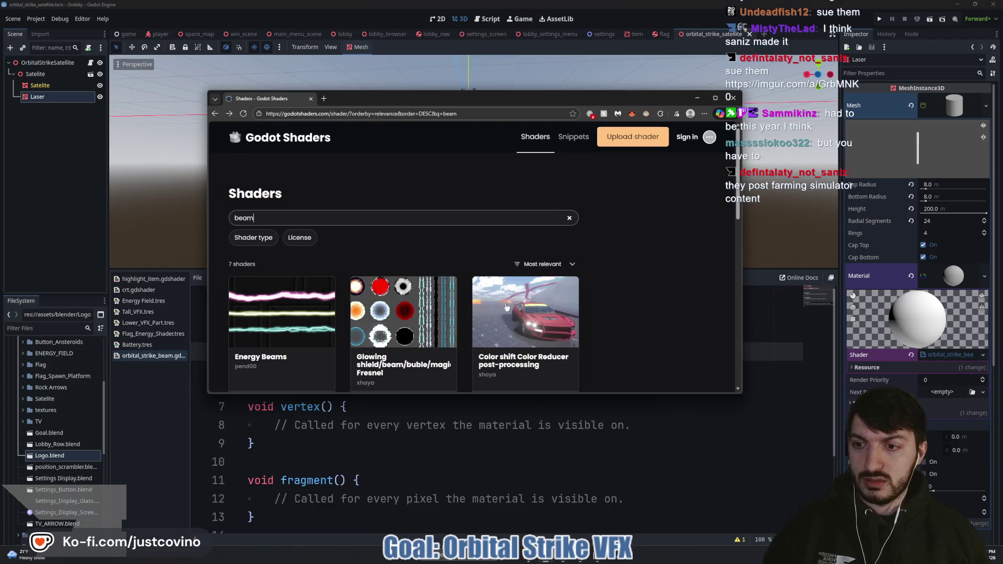
click(330, 114)
text(godot)
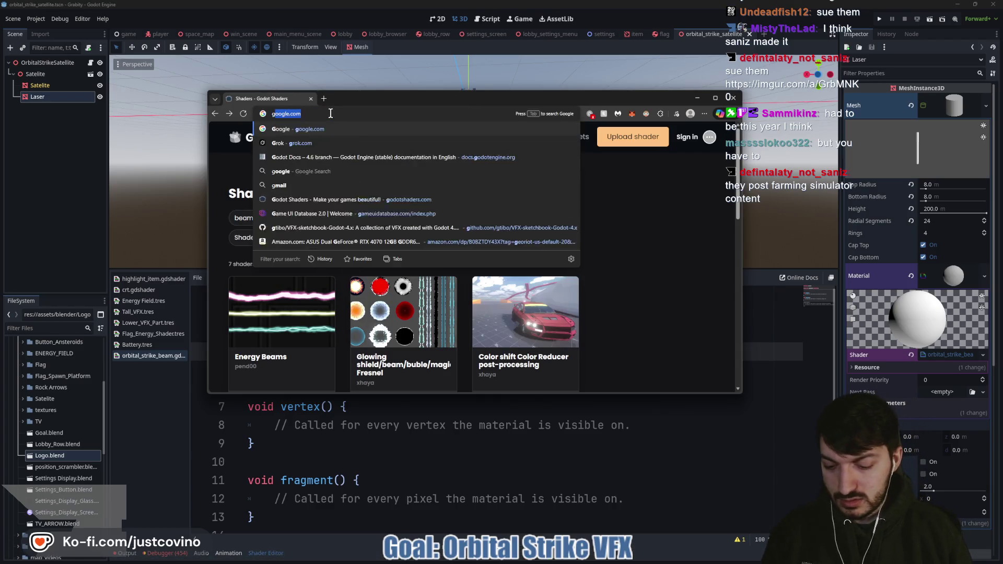
key(Return)
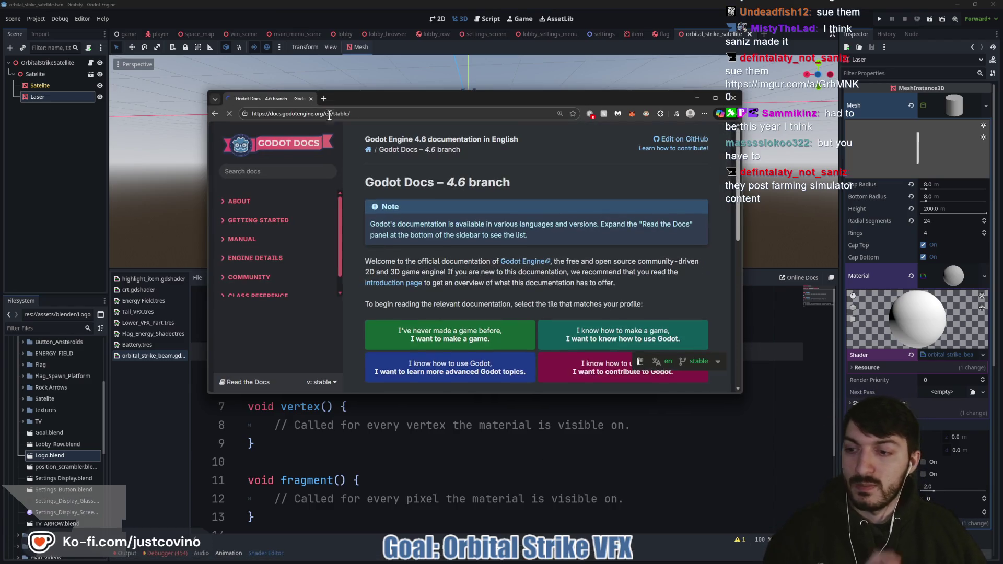
click(285, 170)
text(FGLGLSL)
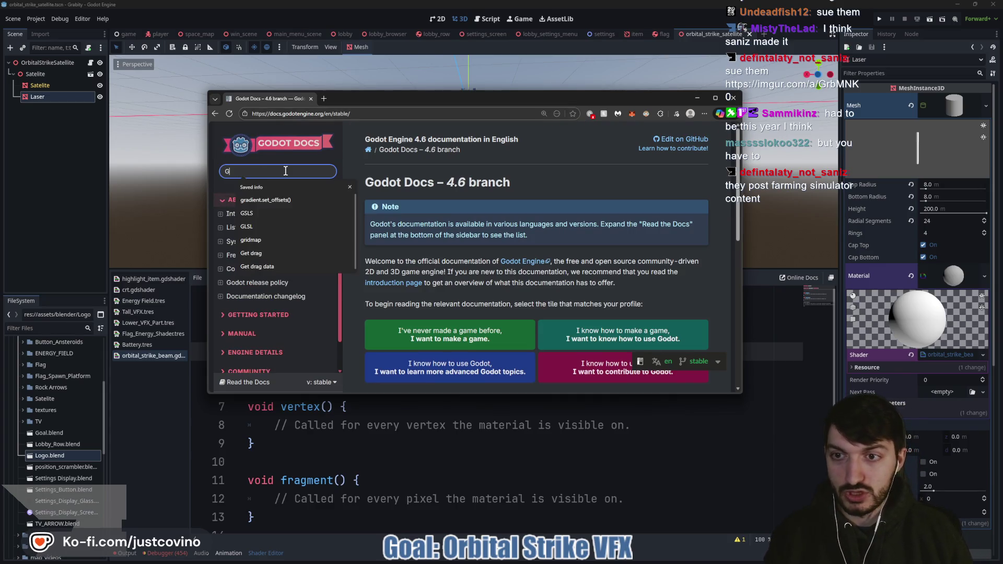
key(Return)
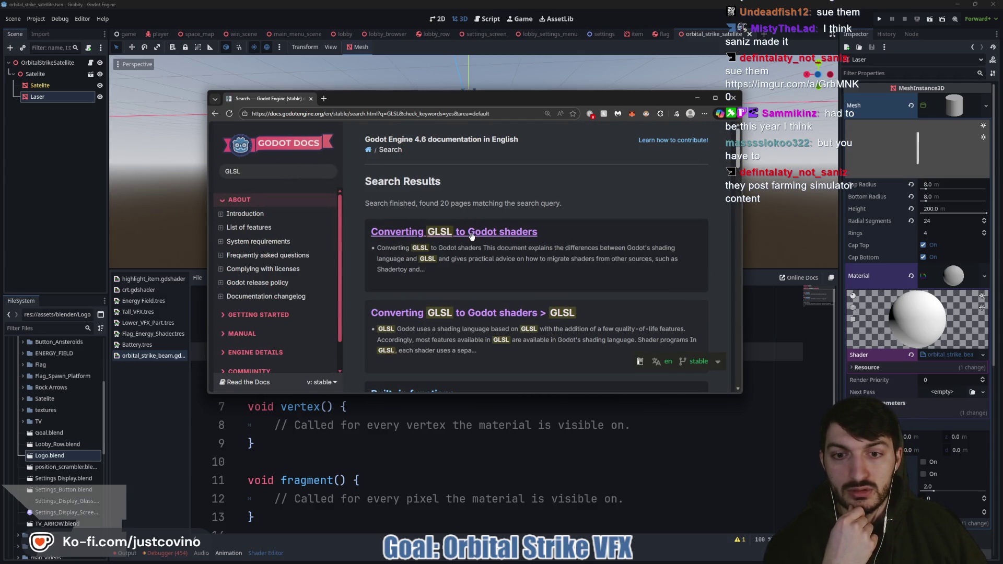
- Open and read the 'Converting GLSL to Godot shaders' docs page
click(471, 233)
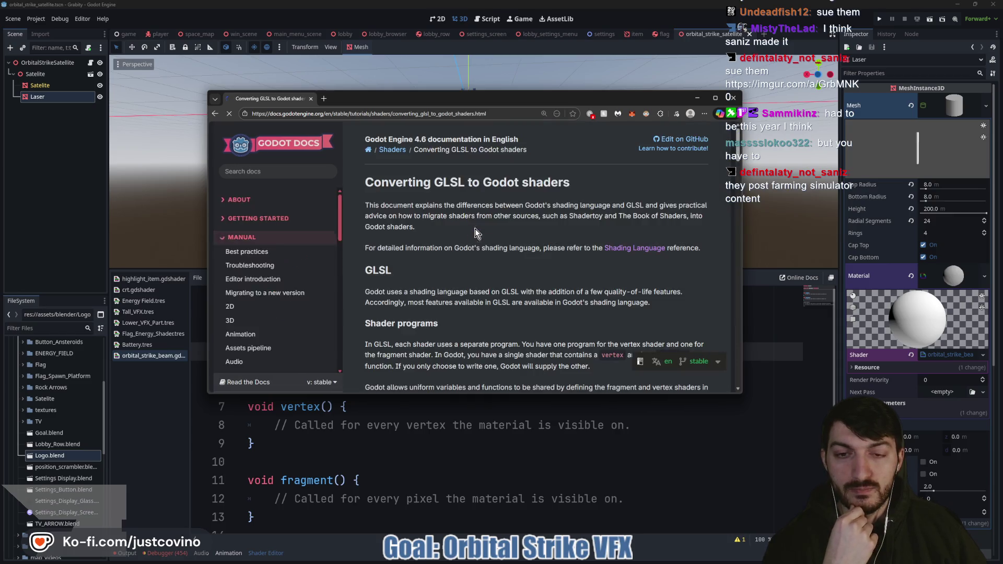
scroll(523, 214, down, 3)
scroll(523, 214, down, 7)
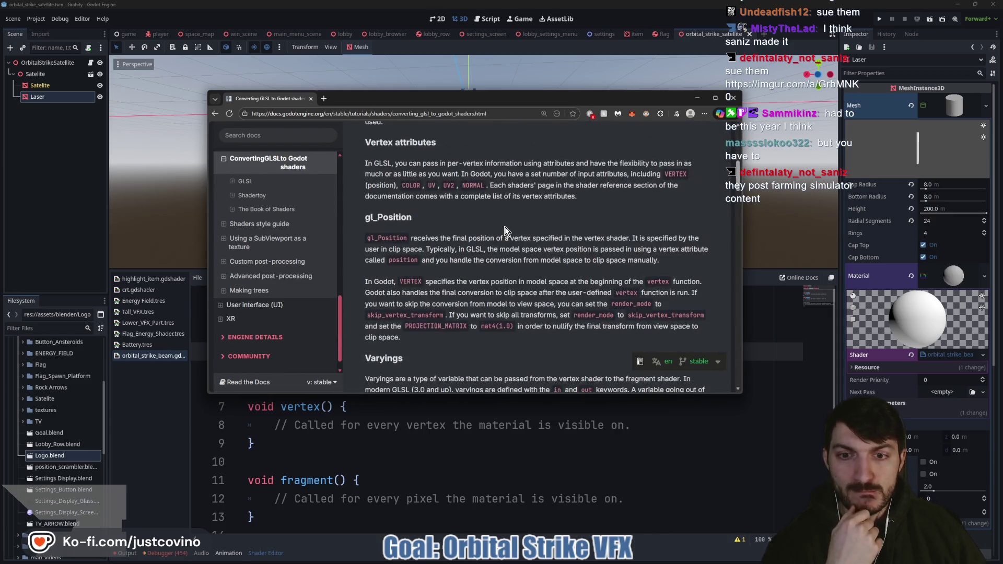
scroll(503, 231, down, 6)
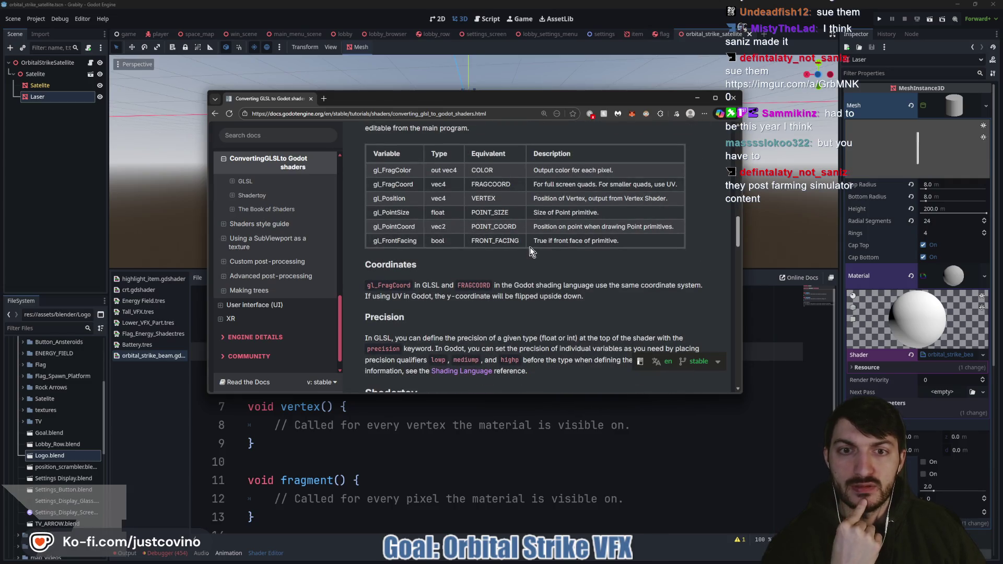
scroll(529, 251, down, 5)
scroll(527, 246, down, 3)
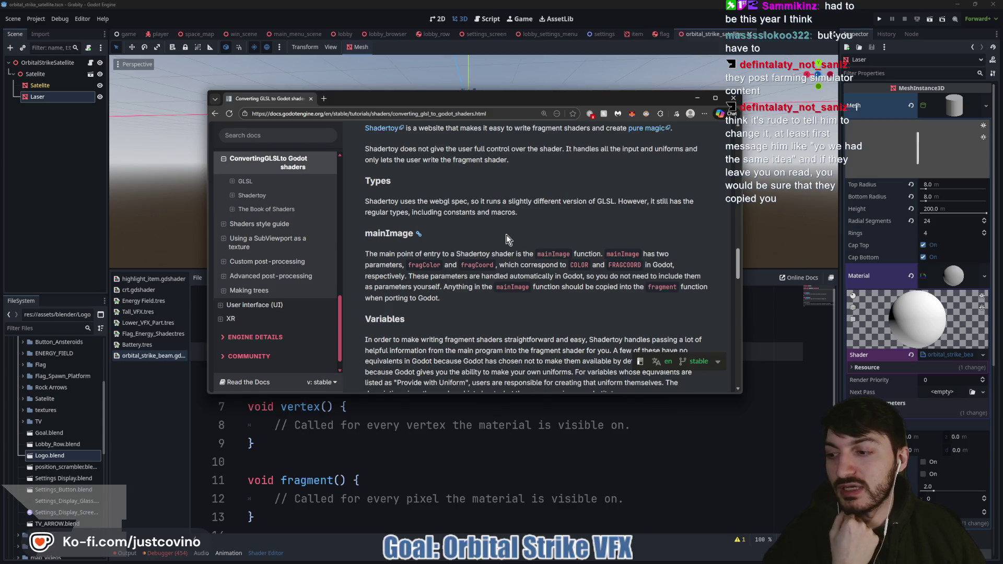
- Move and enlarge the docs window, then bring up Save As for the page
drag(552, 100, 457, 87)
drag(660, 387, 818, 476)
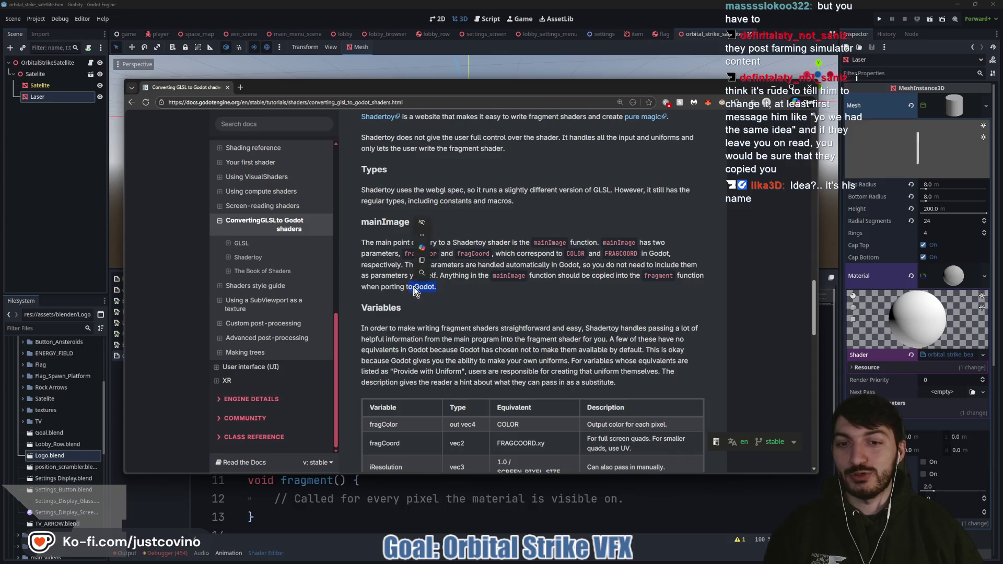
key(ctrl+s)
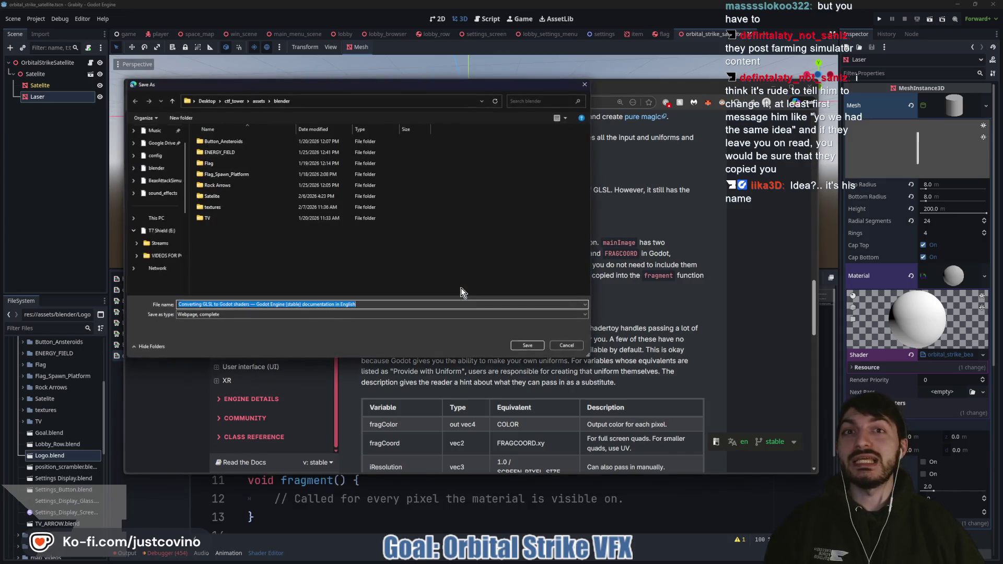
- Cancel the Save As dialog to return to the Converting GLSL to Godot shaders page
click(566, 345)
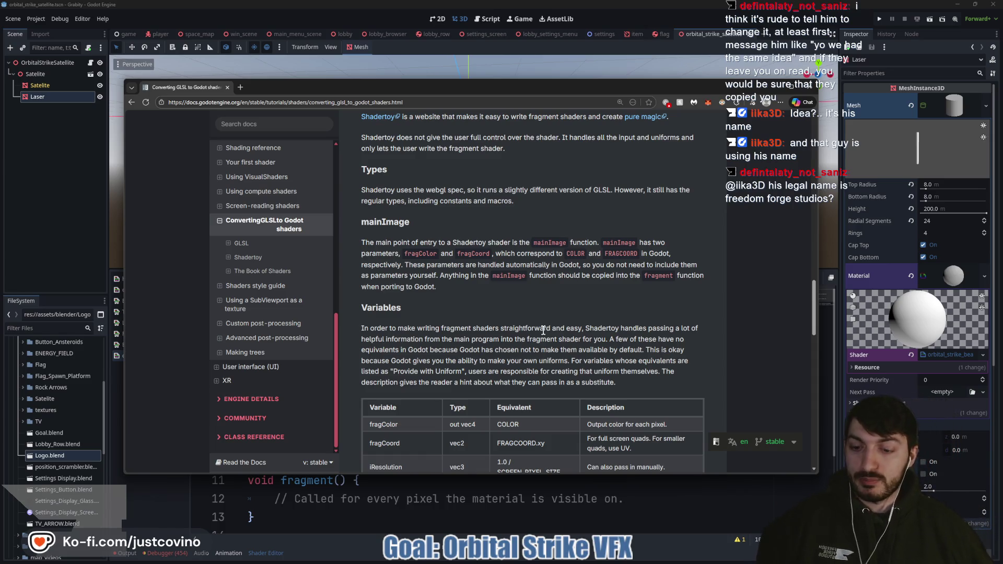
drag(358, 271, 437, 374)
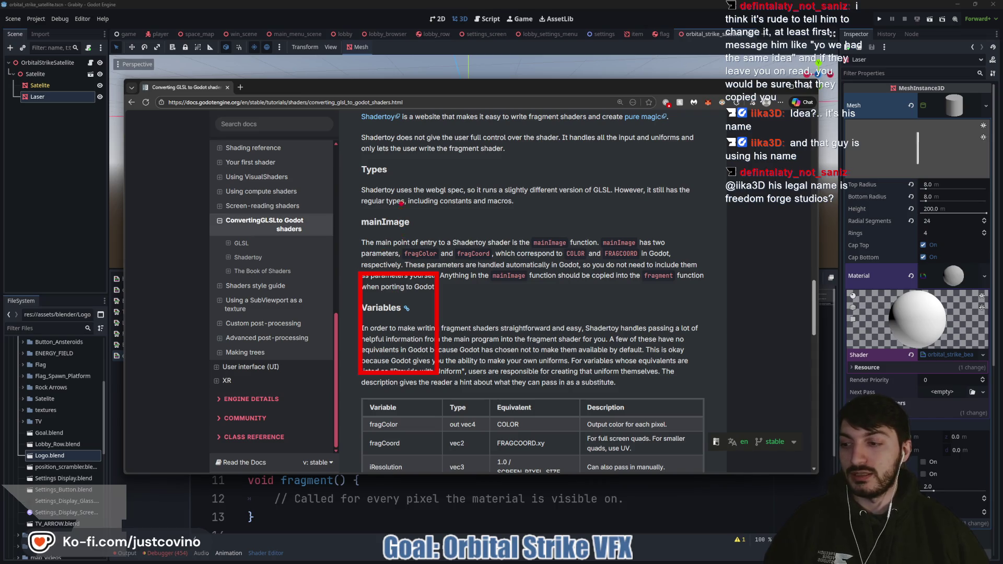
drag(400, 192, 385, 249)
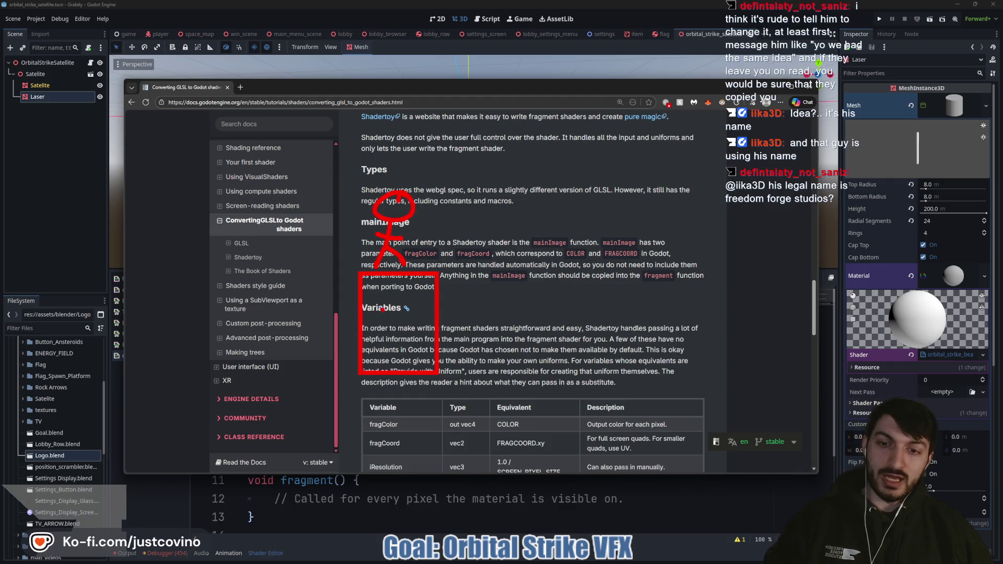
mouse_move(372, 295)
mouse_down()
mouse_move(369, 330)
mouse_move(383, 309)
mouse_up()
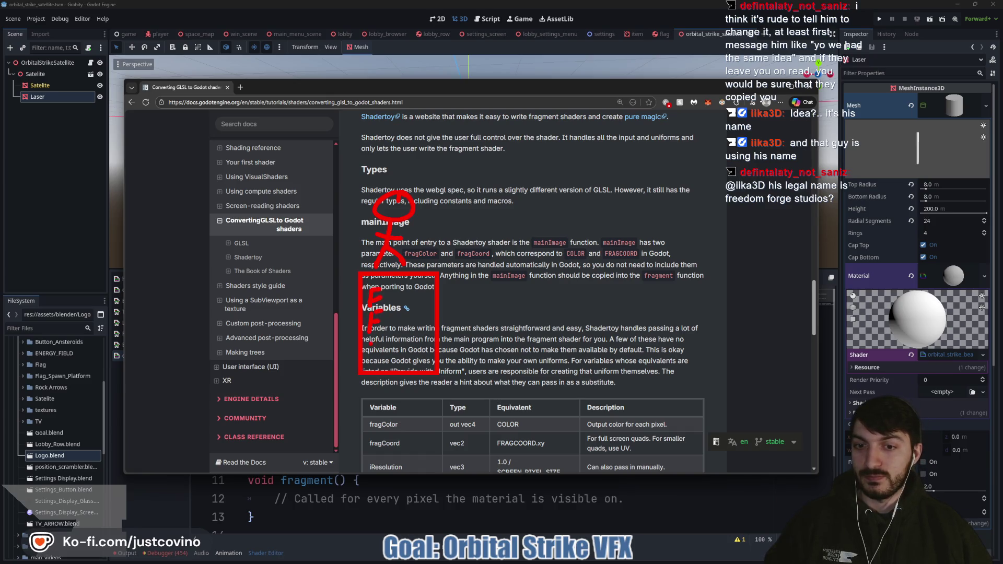
key(Escape)
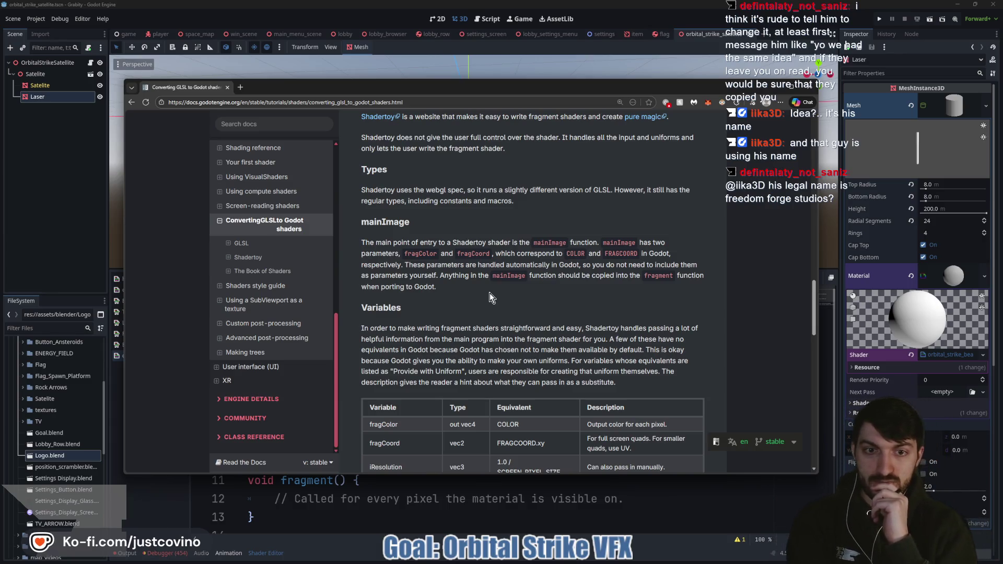
scroll(490, 293, down, 4)
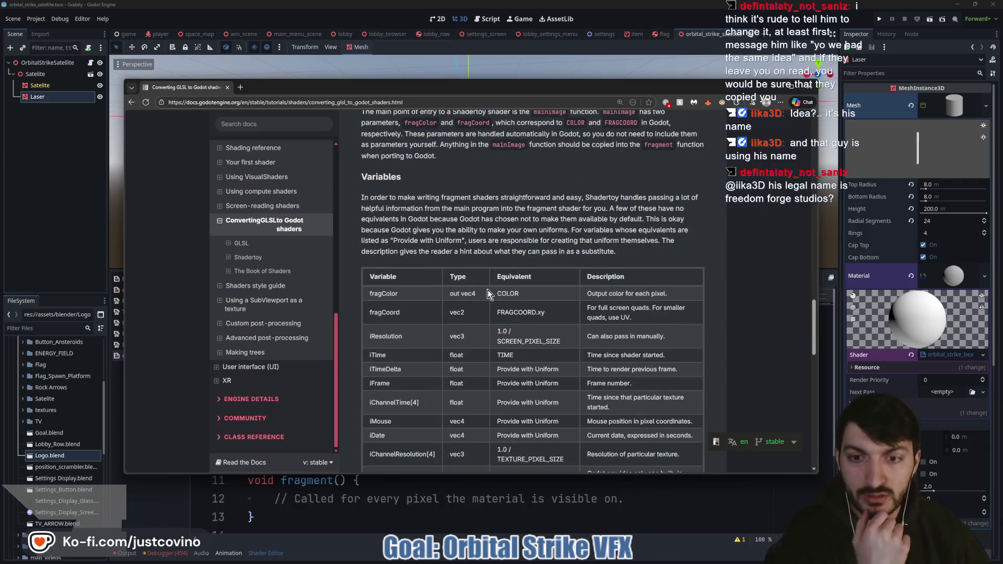
scroll(470, 303, down, 3)
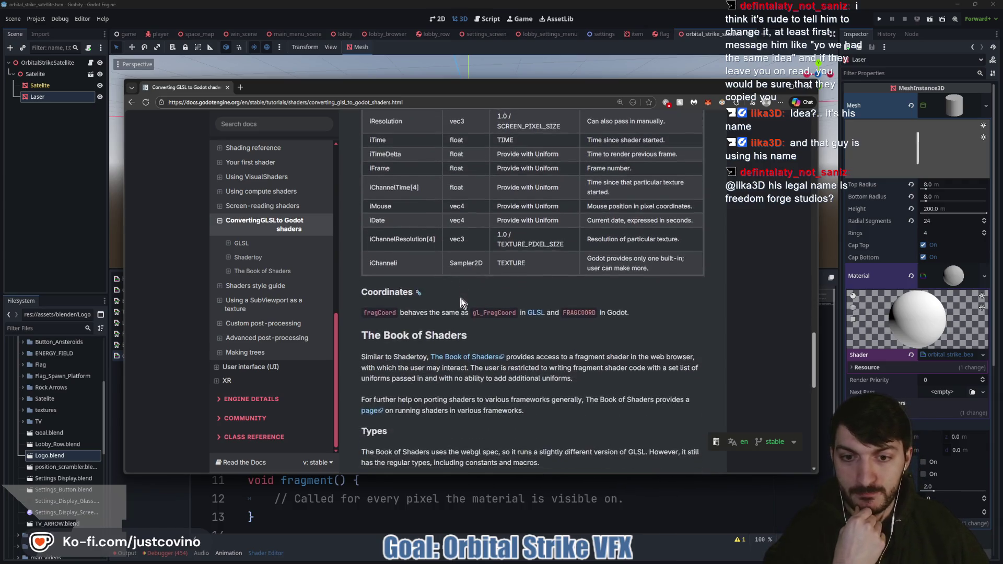
scroll(458, 296, down, 1)
click(469, 258)
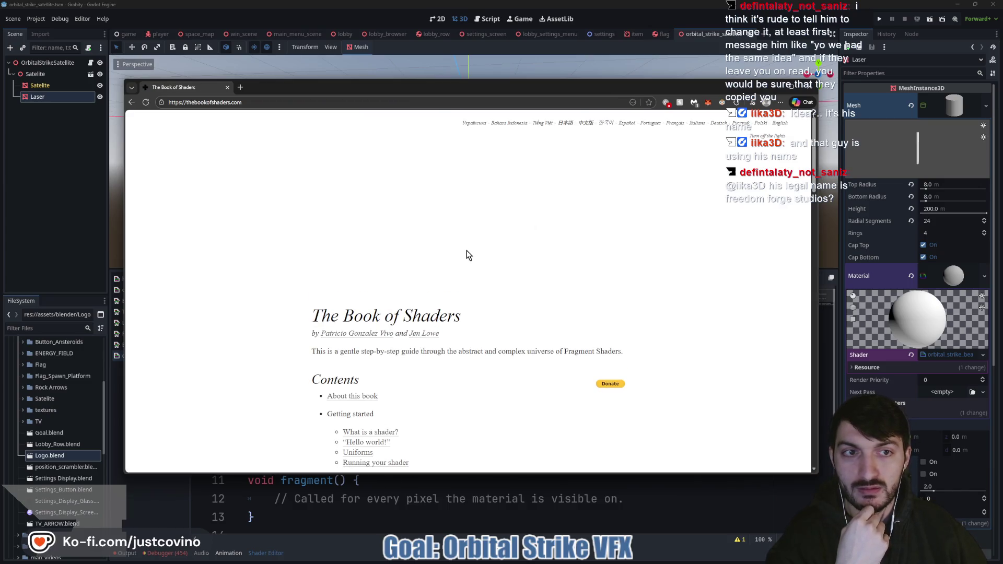
scroll(466, 251, down, 4)
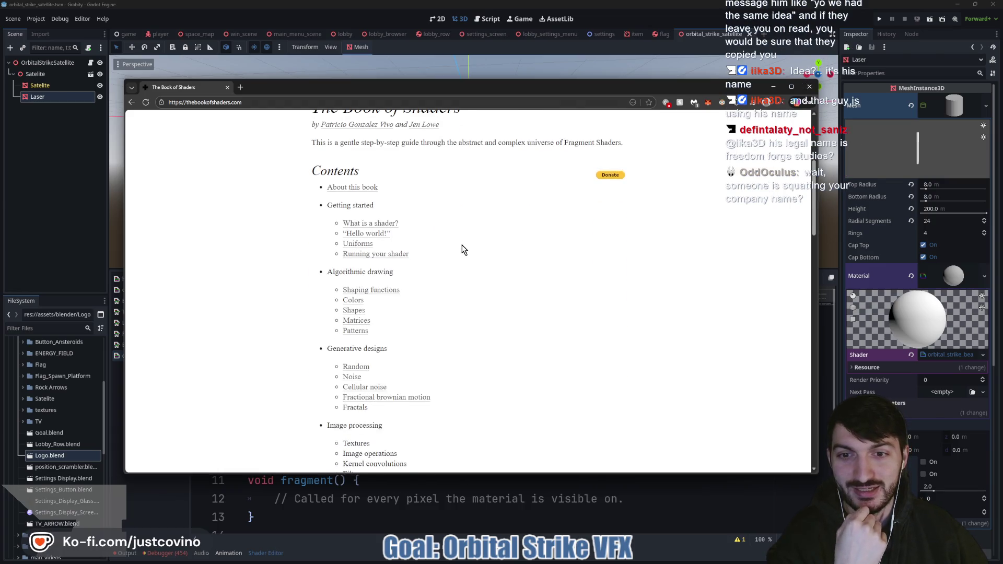
scroll(464, 250, down, 2)
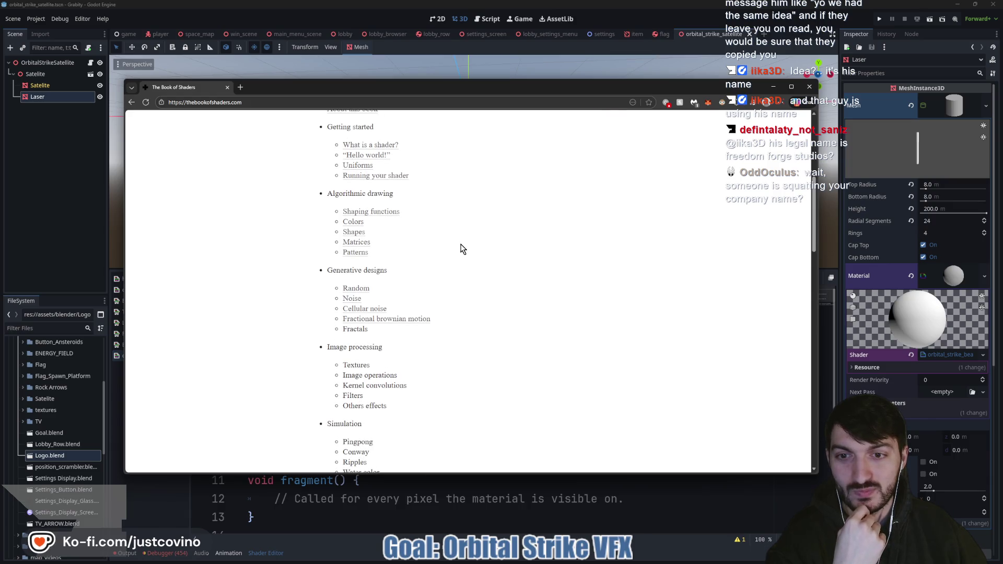
scroll(460, 247, down, 2)
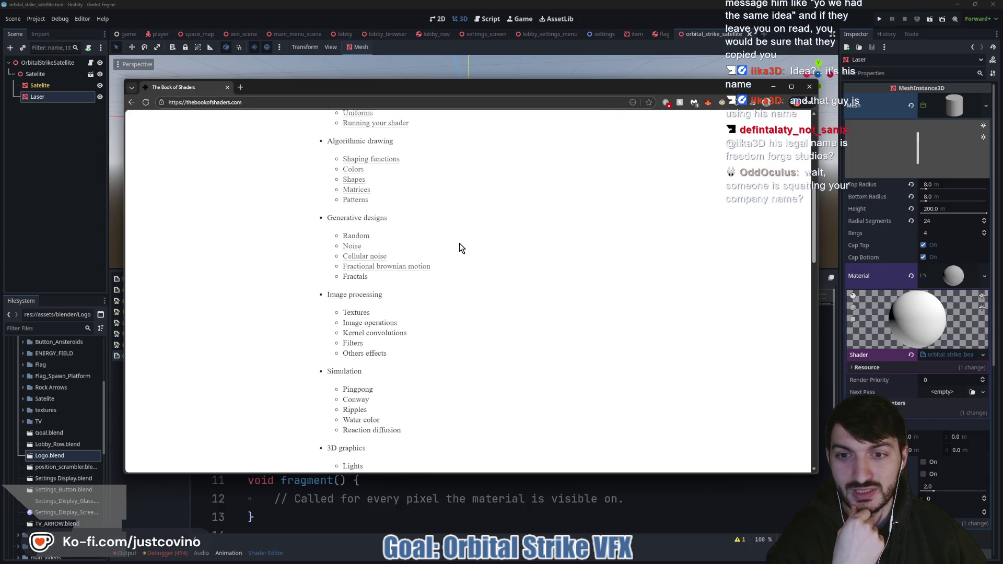
scroll(459, 245, down, 2)
double_click(360, 261)
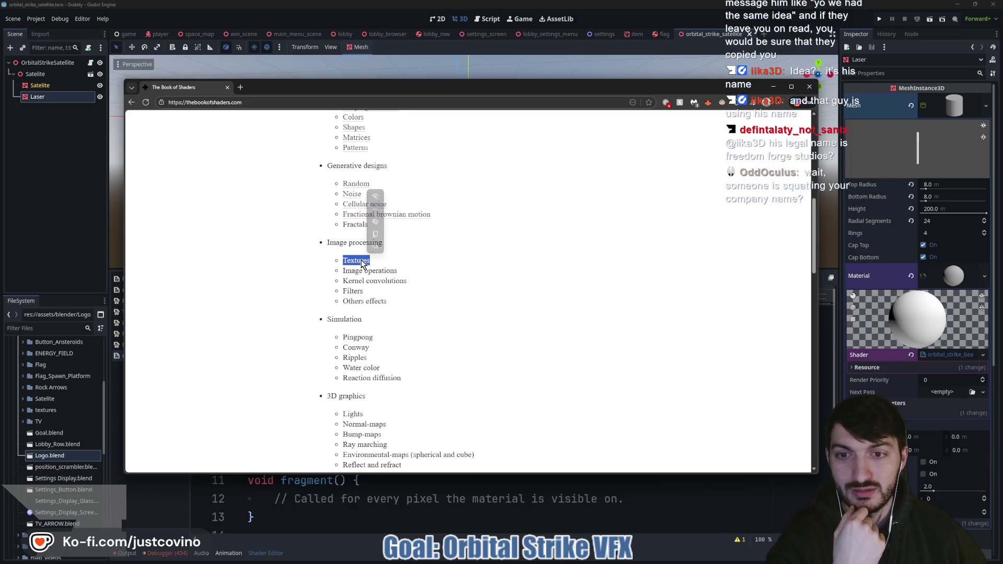
click(366, 246)
scroll(396, 272, up, 5)
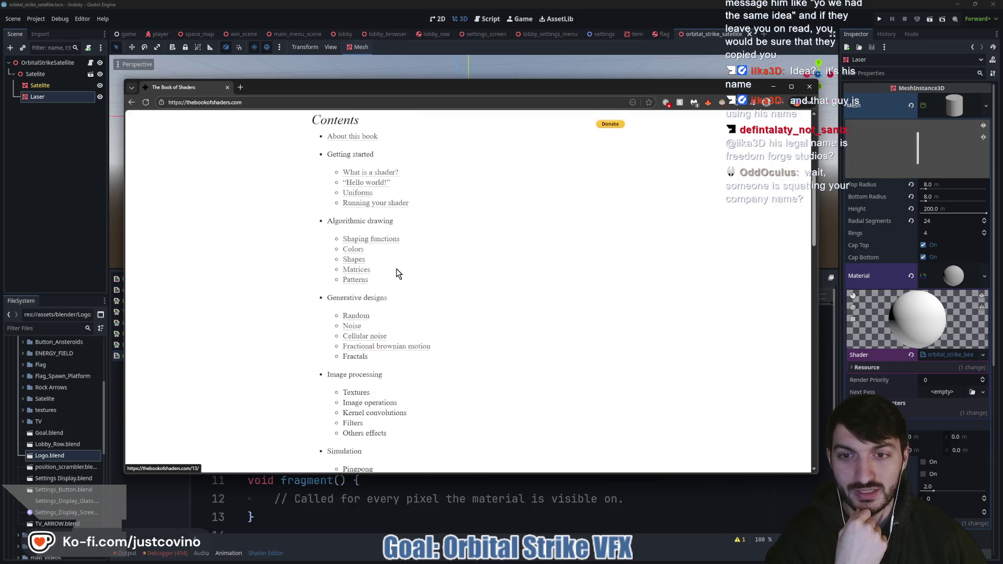
scroll(393, 269, up, 10)
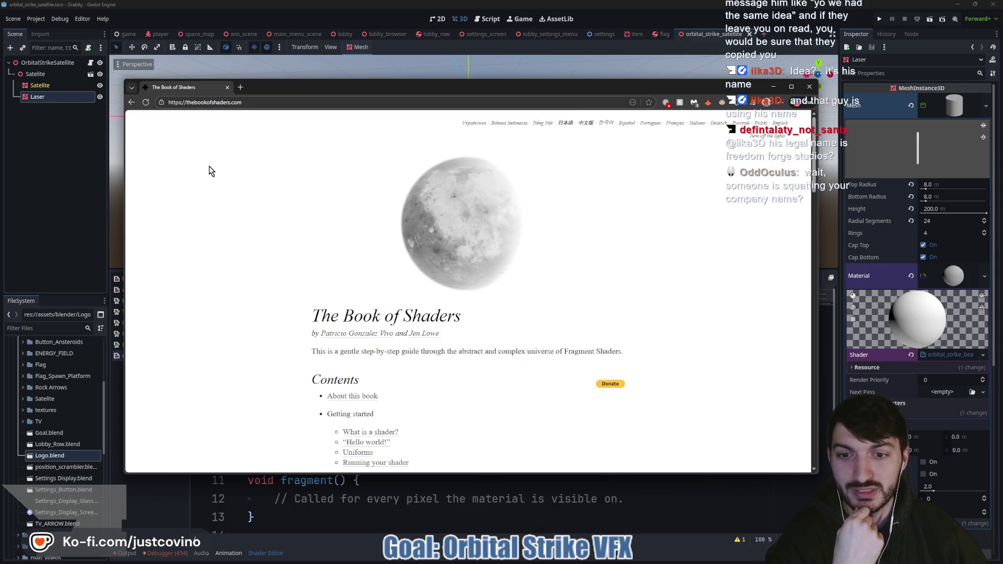
click(132, 102)
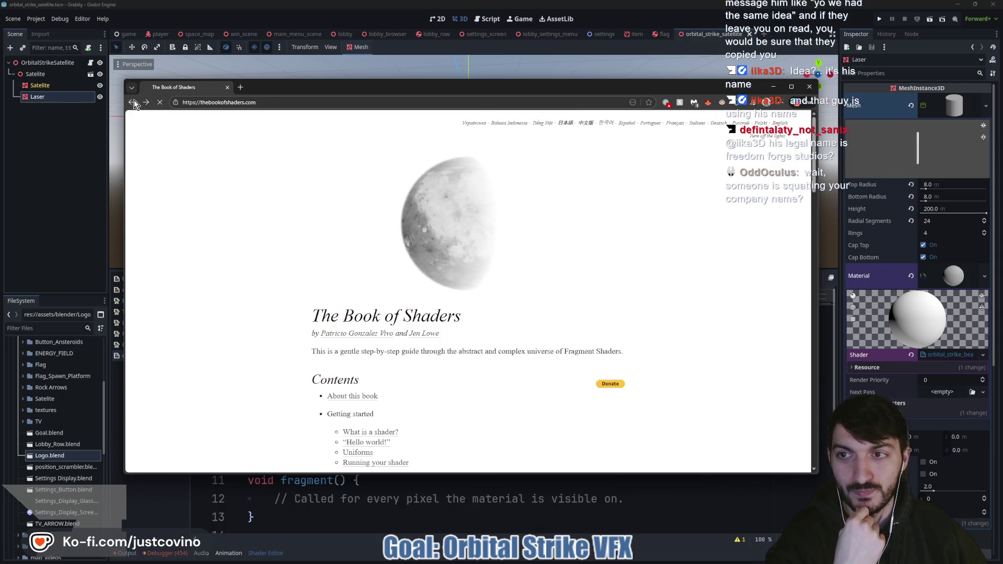
- Scroll down to the GLSL conversion page's comments and open the 'Using compute shaders' tutorial
scroll(541, 284, down, 5)
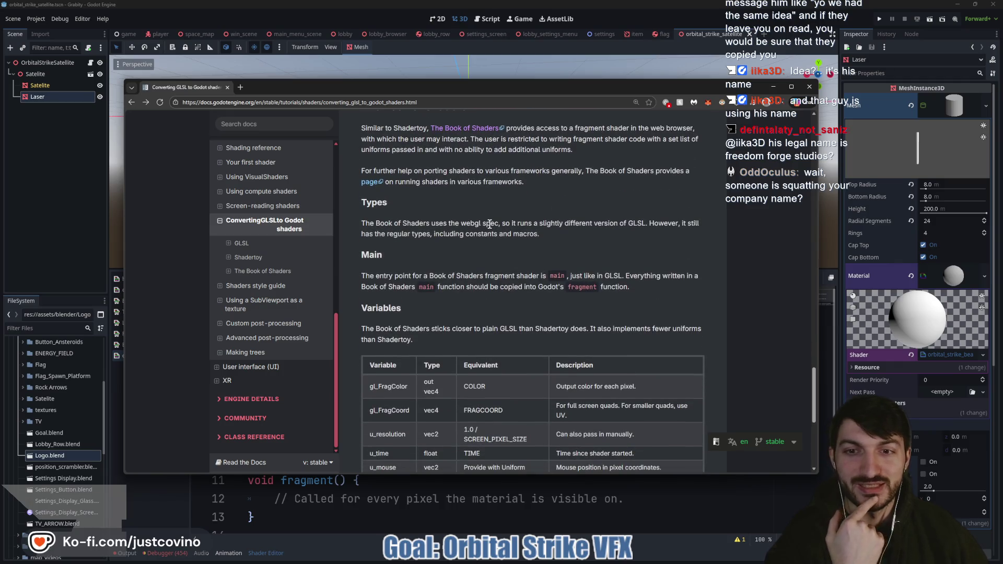
scroll(486, 228, down, 10)
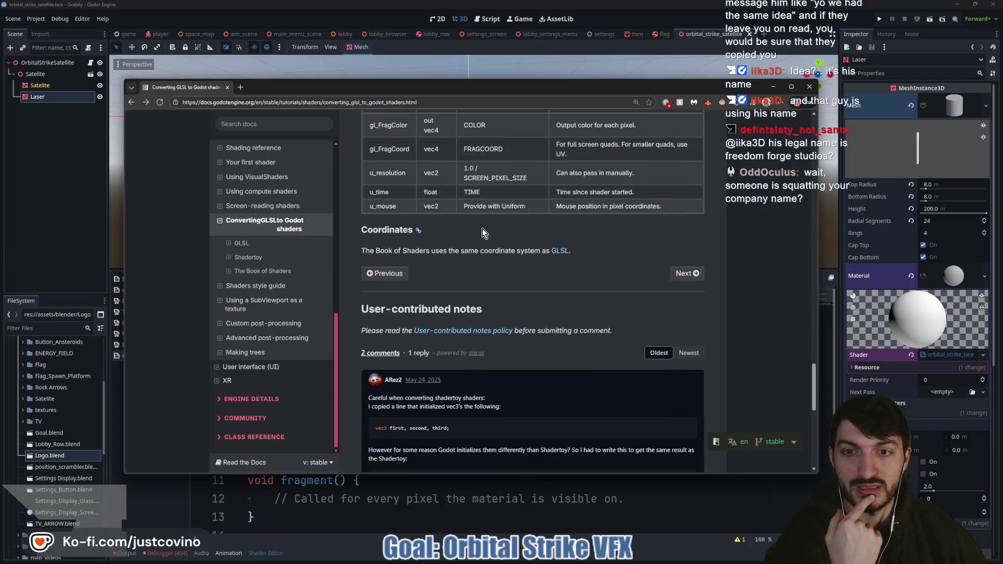
scroll(481, 228, down, 3)
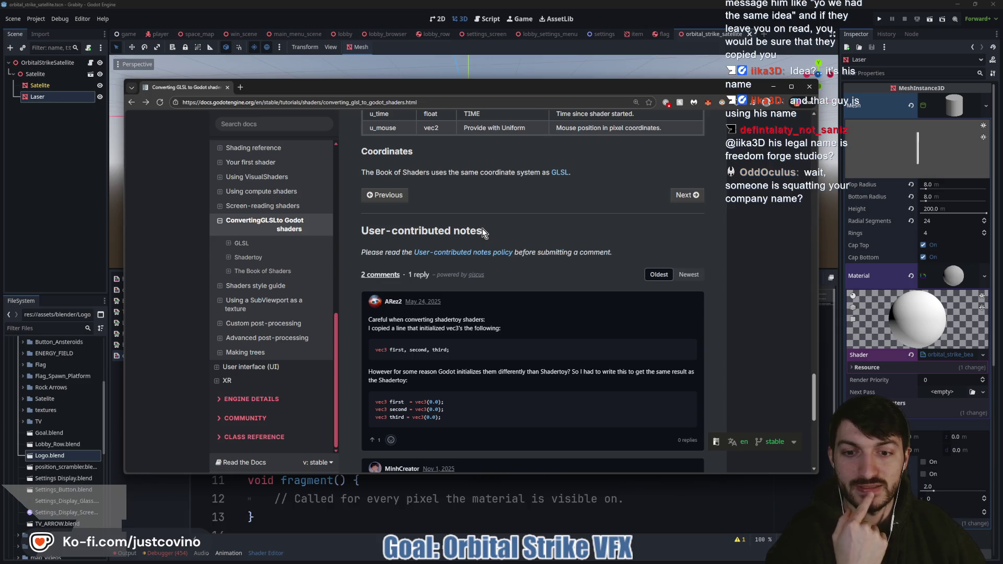
scroll(482, 227, down, 6)
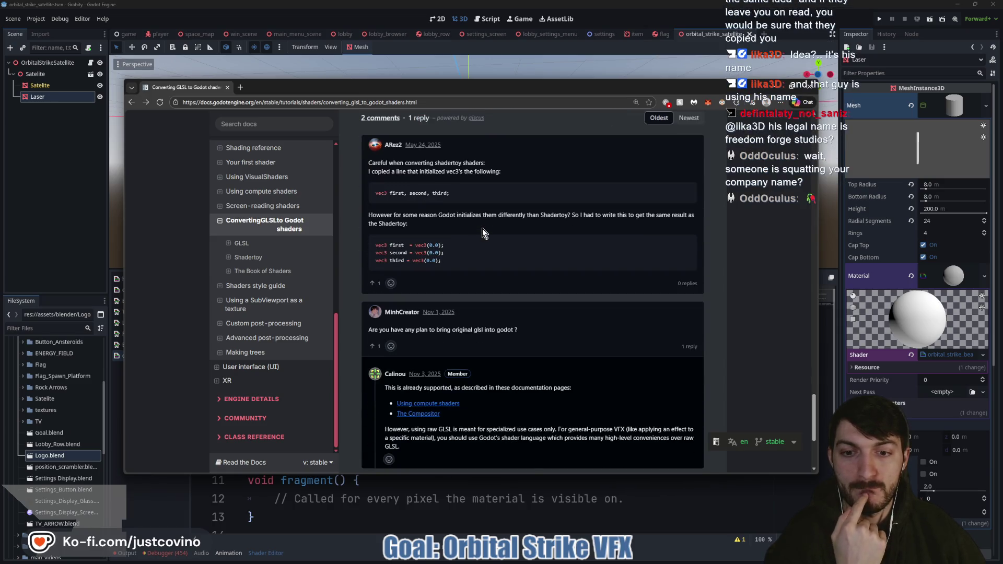
scroll(482, 228, down, 3)
scroll(489, 246, down, 4)
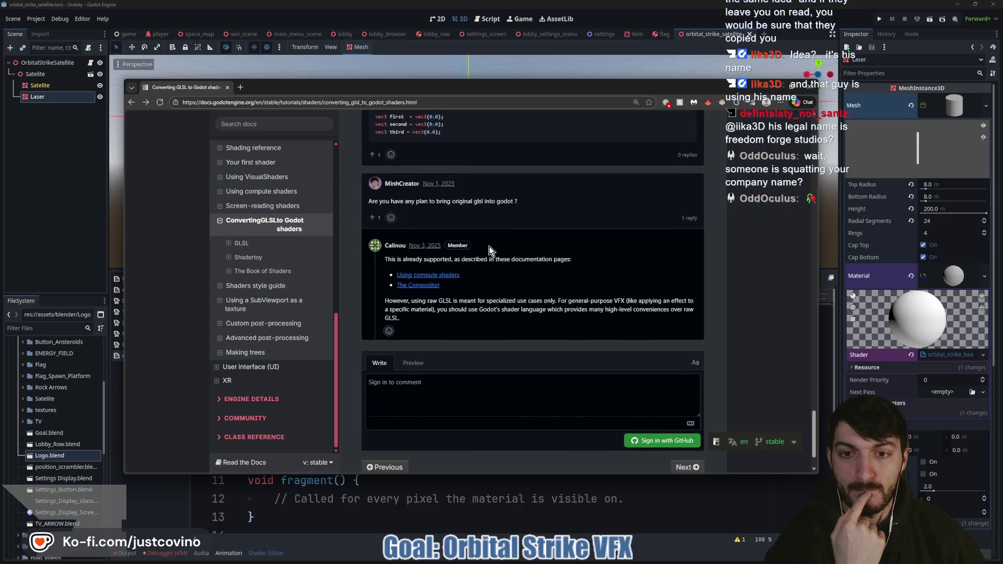
click(452, 221)
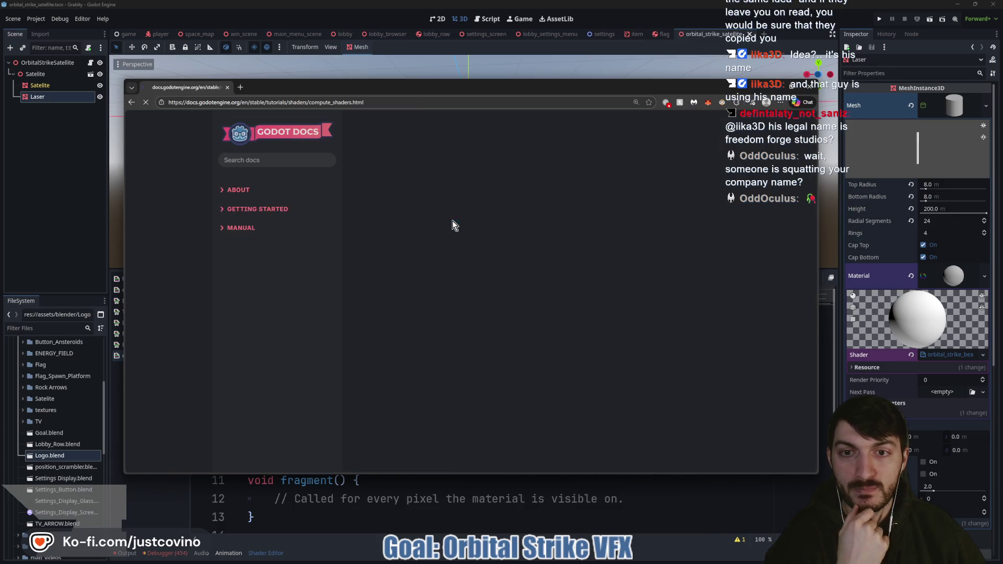
- Skim the Using compute shaders page, then start a new texture for the gradient parameter
scroll(532, 290, down, 3)
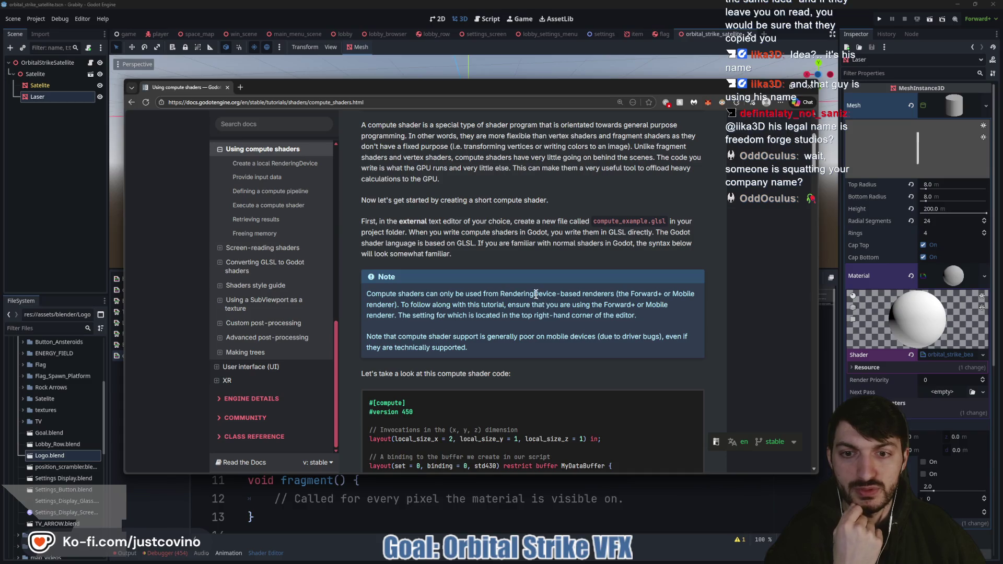
scroll(531, 291, down, 2)
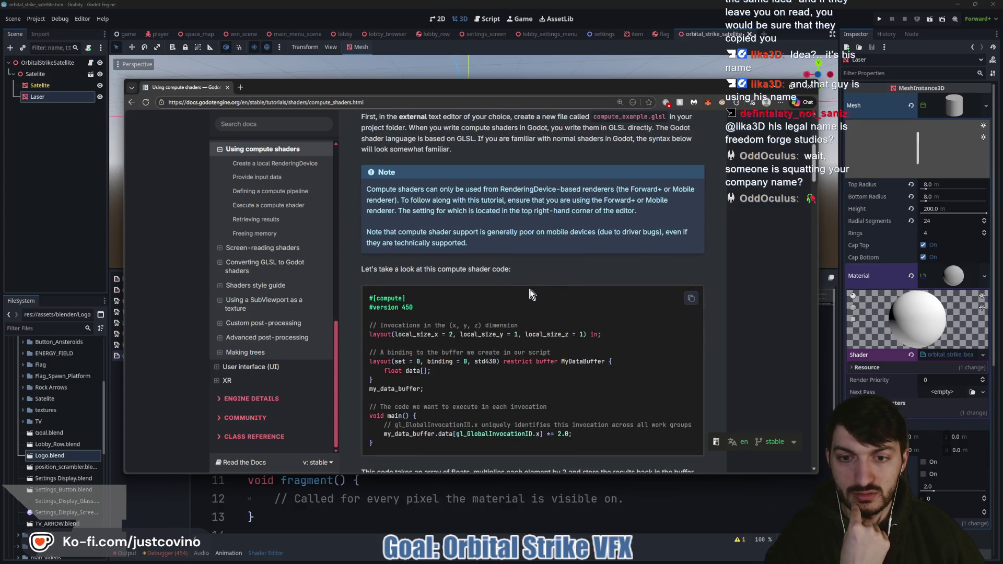
scroll(530, 290, up, 2)
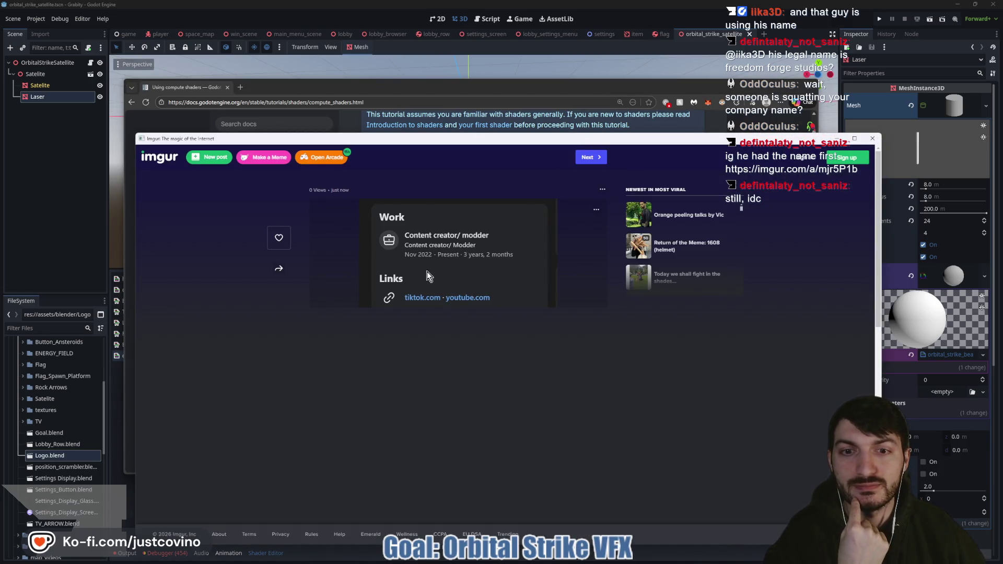
click(940, 412)
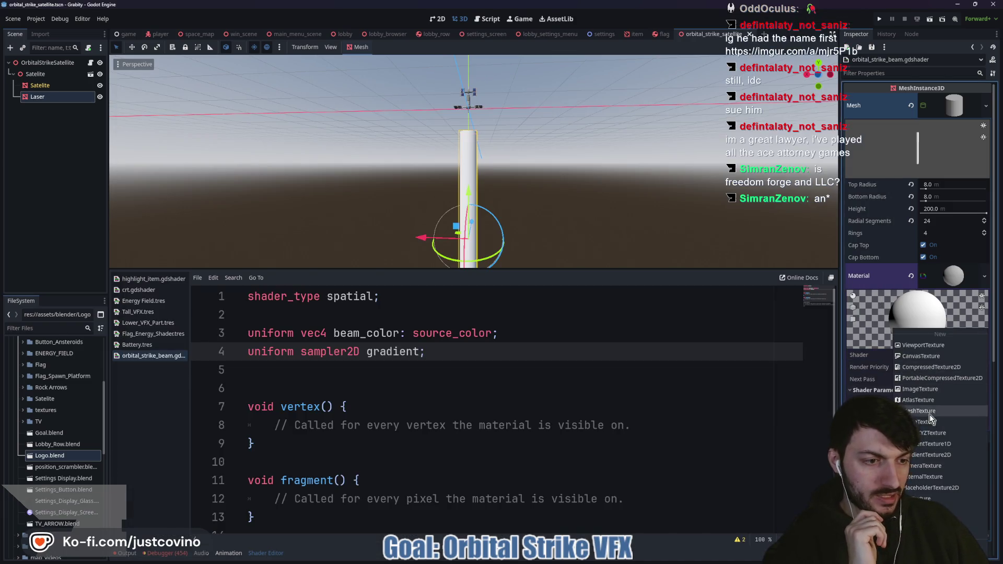
- Assign a new GradientTexture1D to the Gradient parameter and add two blank lines in fragment()
click(939, 444)
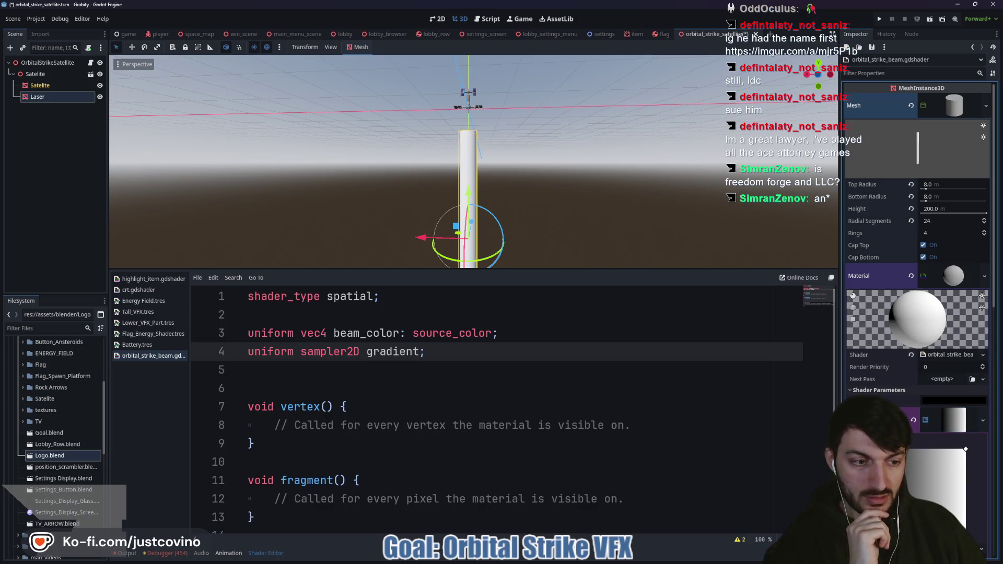
scroll(917, 329, down, 2)
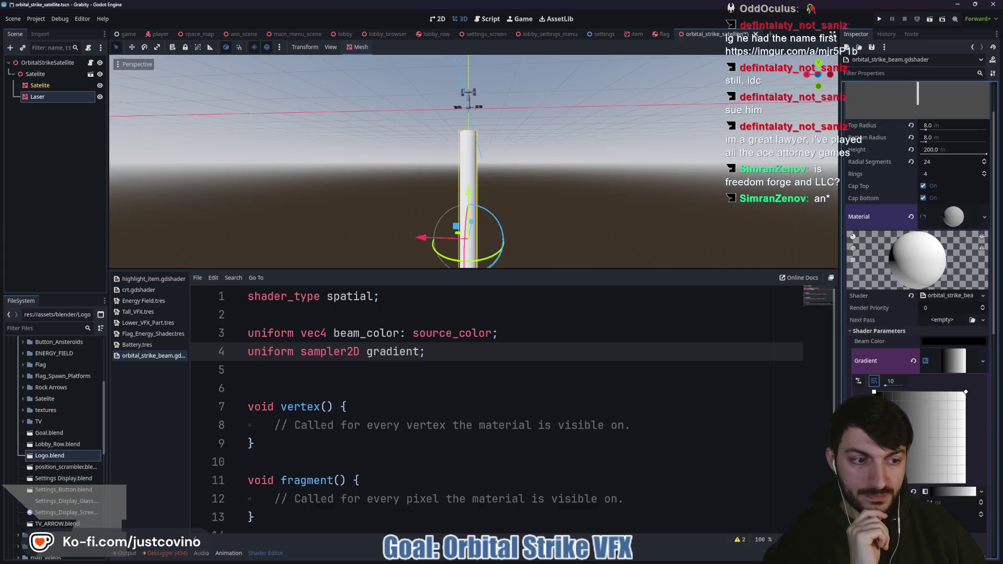
click(319, 382)
scroll(358, 411, down, 2)
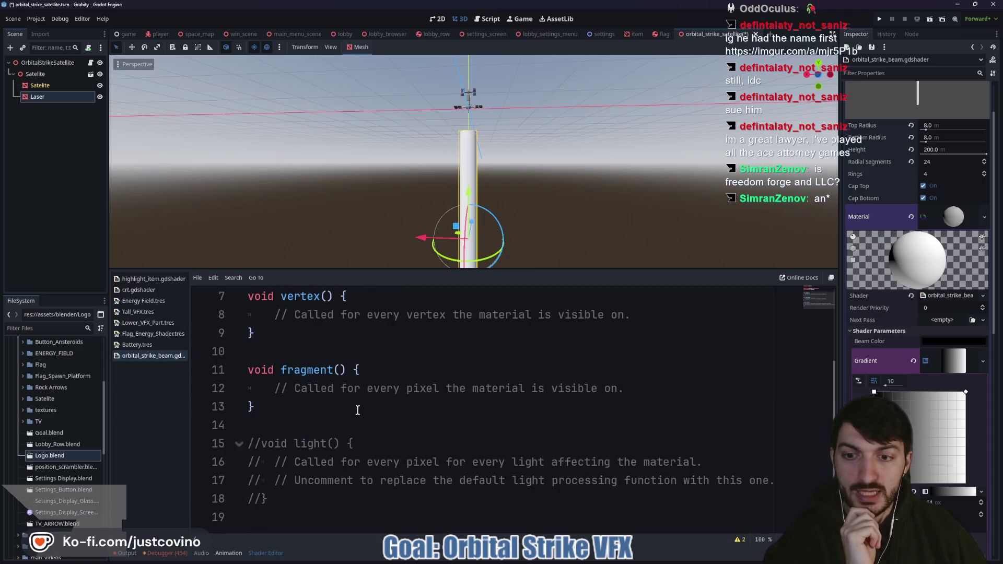
click(366, 351)
click(649, 392)
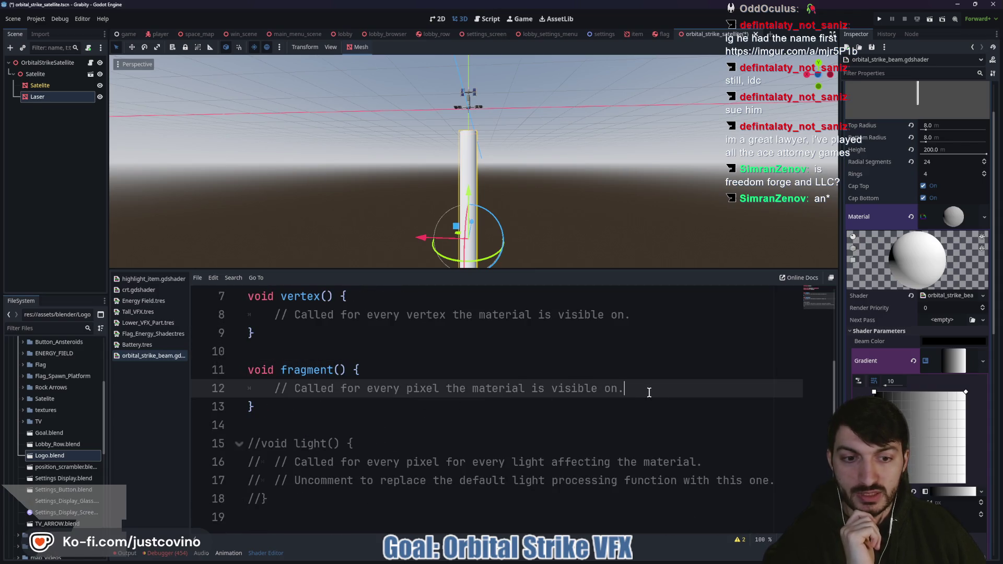
key(Return)
key(Return)
key(Up)
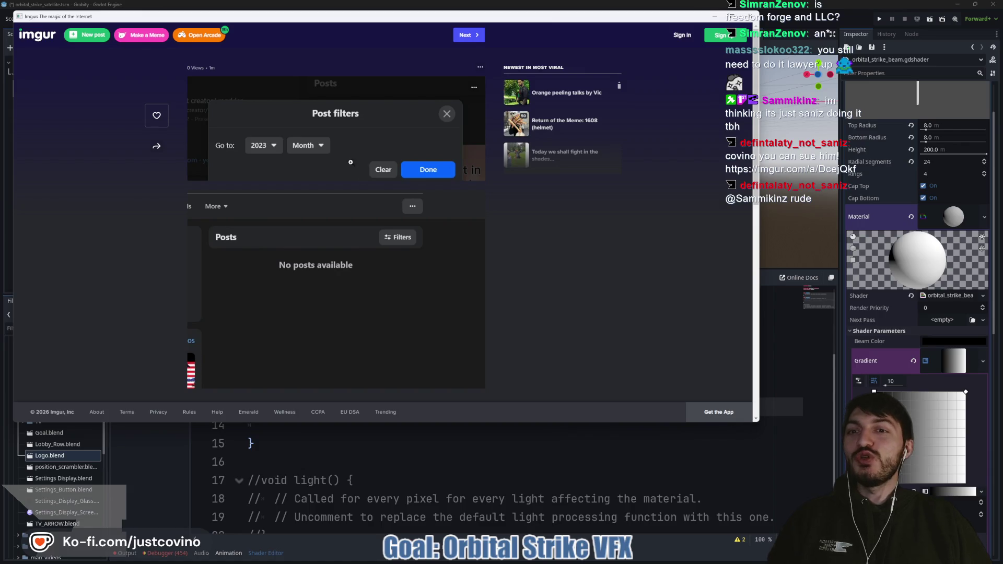
- Close the Imgur browser window to return to the Godot shader script
scroll(314, 183, down, 2)
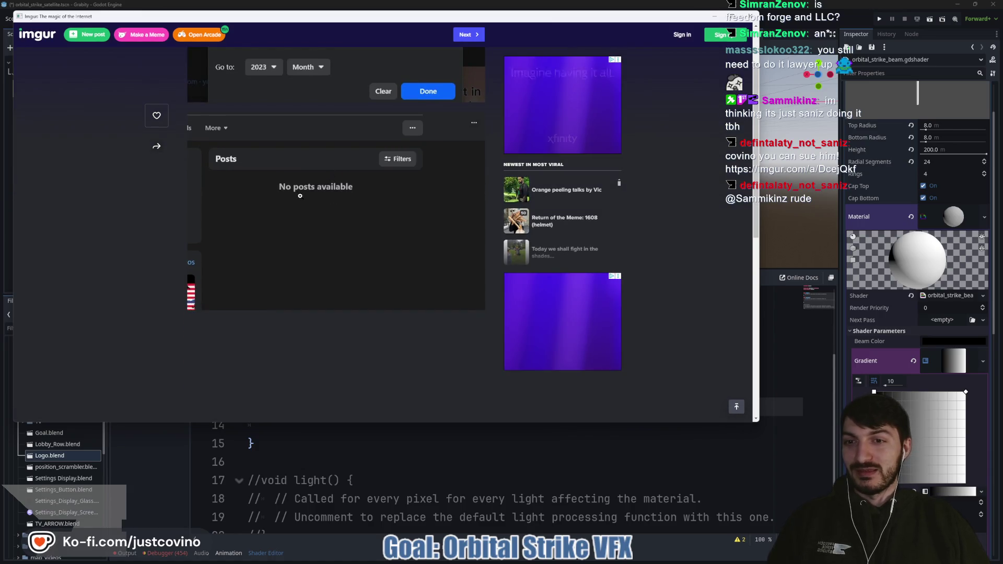
scroll(300, 196, up, 2)
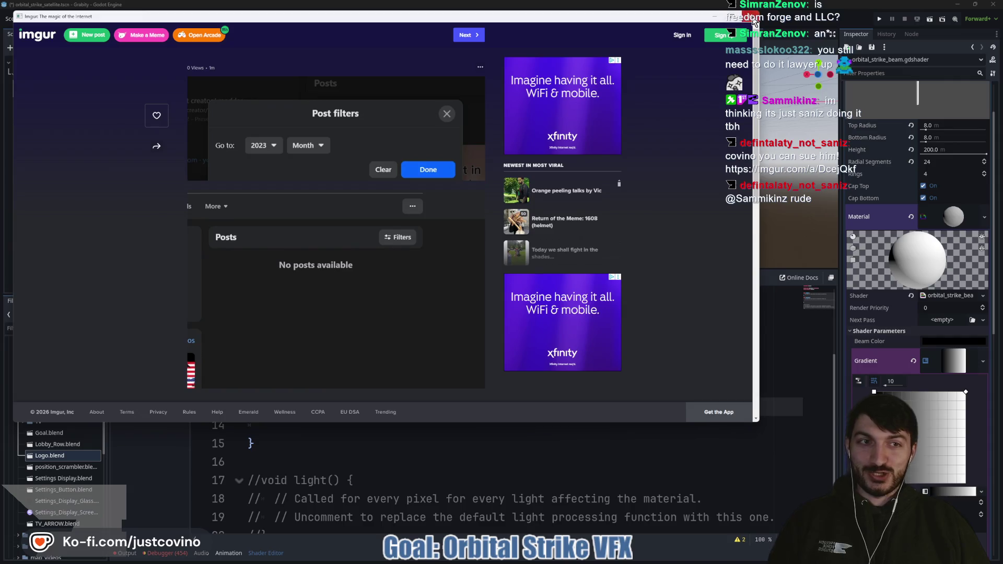
click(753, 19)
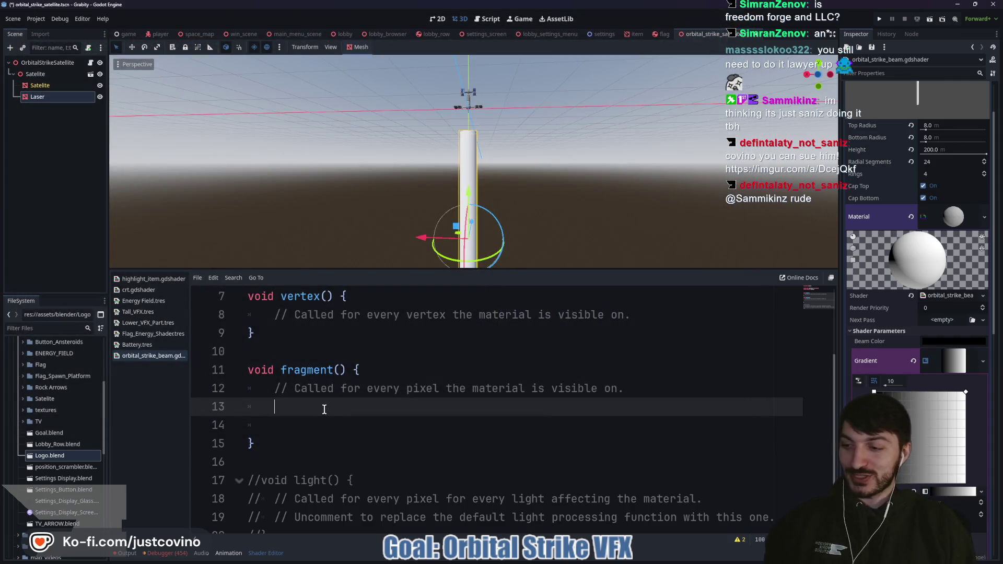
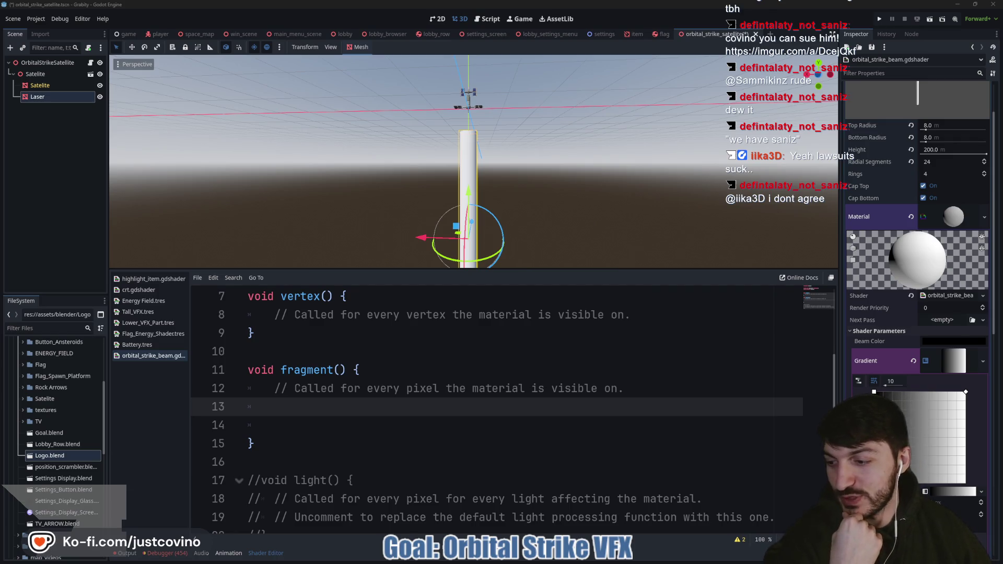
- Clear the beam material's shader and start a new shader in its place
click(617, 372)
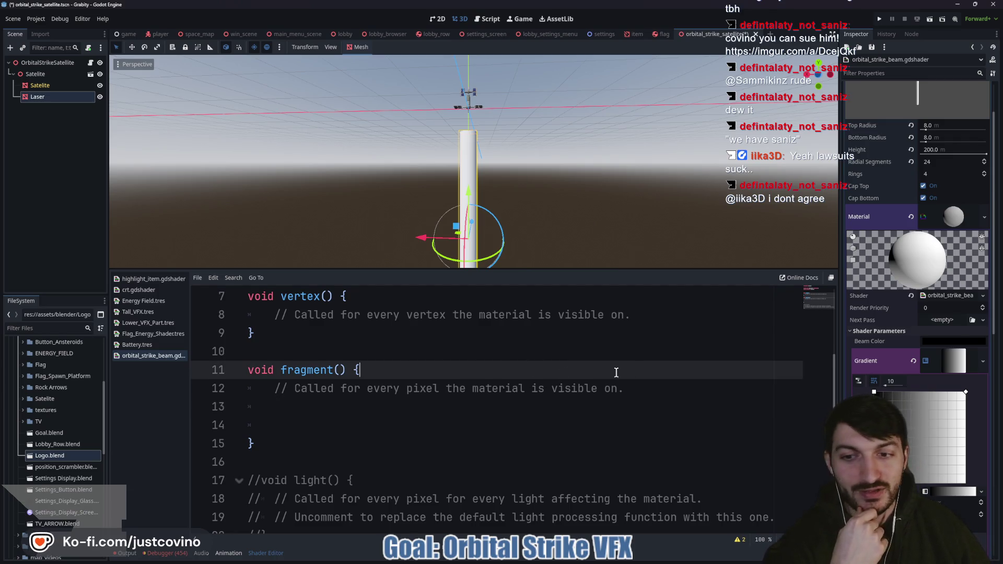
right_click(952, 298)
click(947, 309)
click(947, 302)
click(963, 308)
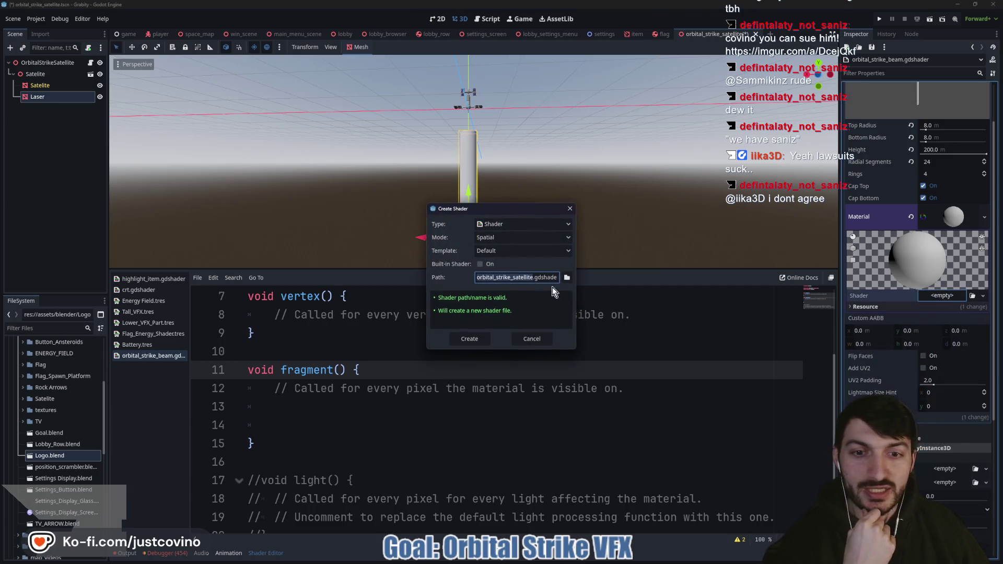
- Set the new shader's type to VisualShader with res://vfx/shaders as its location
click(554, 224)
click(532, 246)
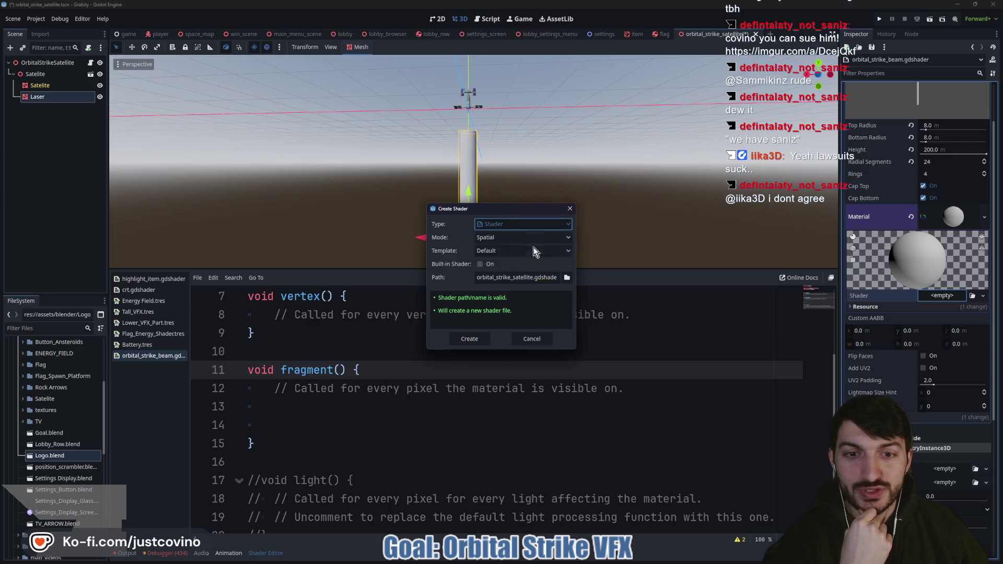
click(566, 279)
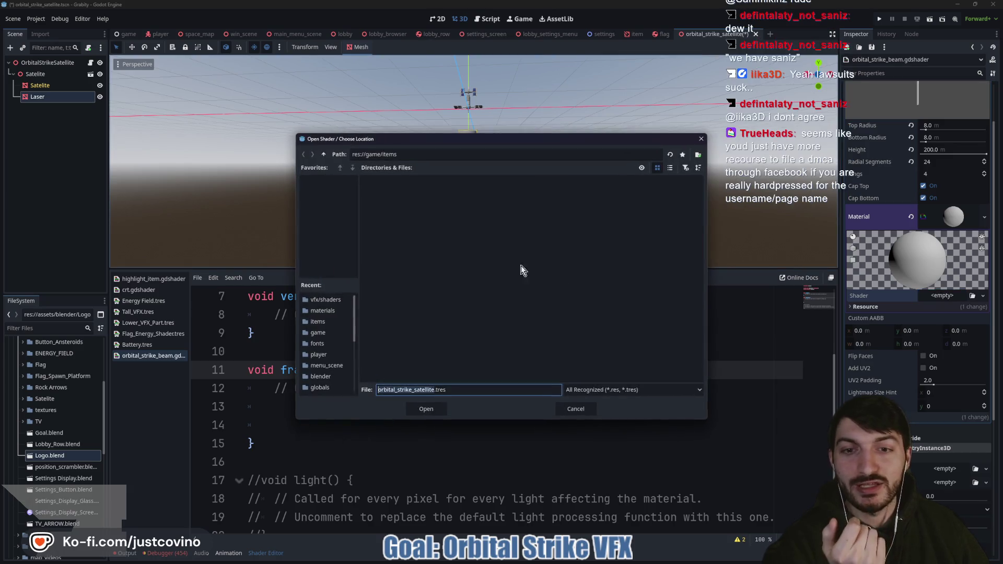
click(323, 155)
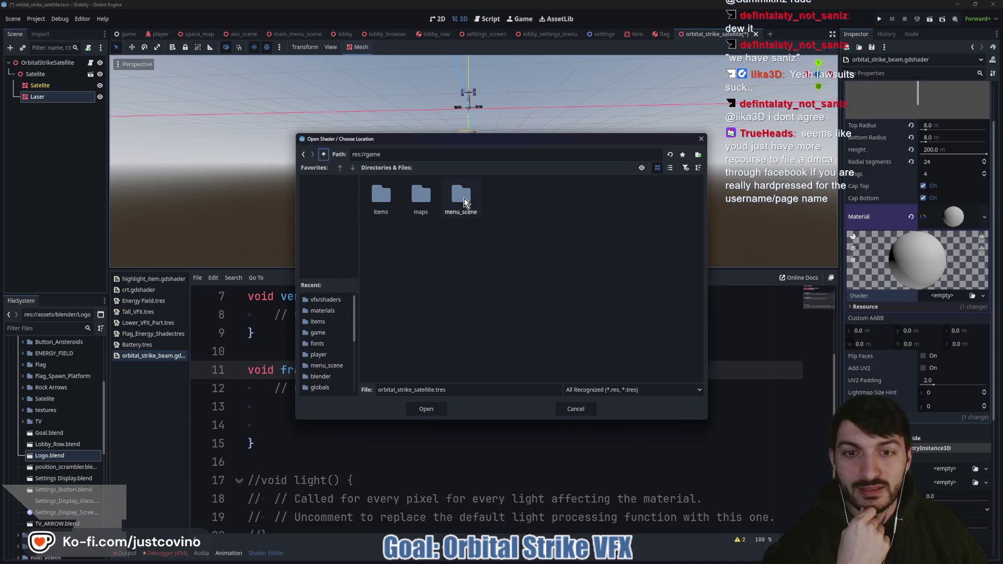
click(323, 154)
double_click(622, 198)
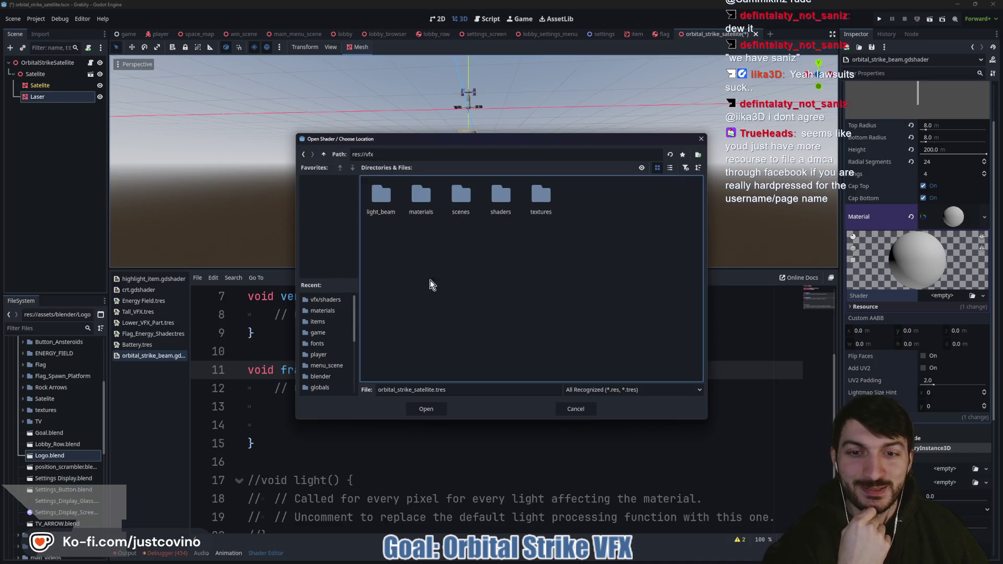
double_click(499, 199)
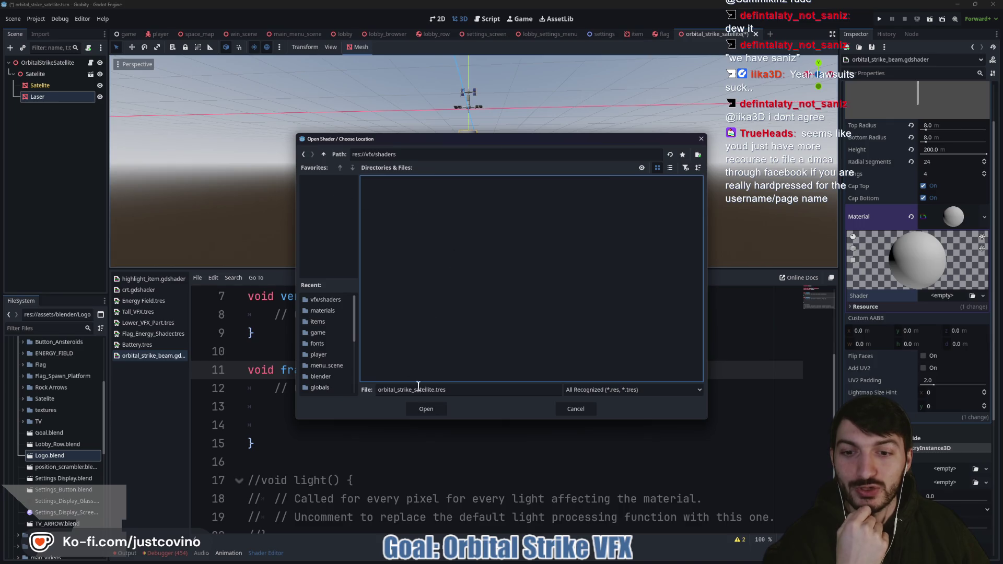
- Create the orbital_strike_satellite visual shader, open it, and show the Fragment stage
click(431, 410)
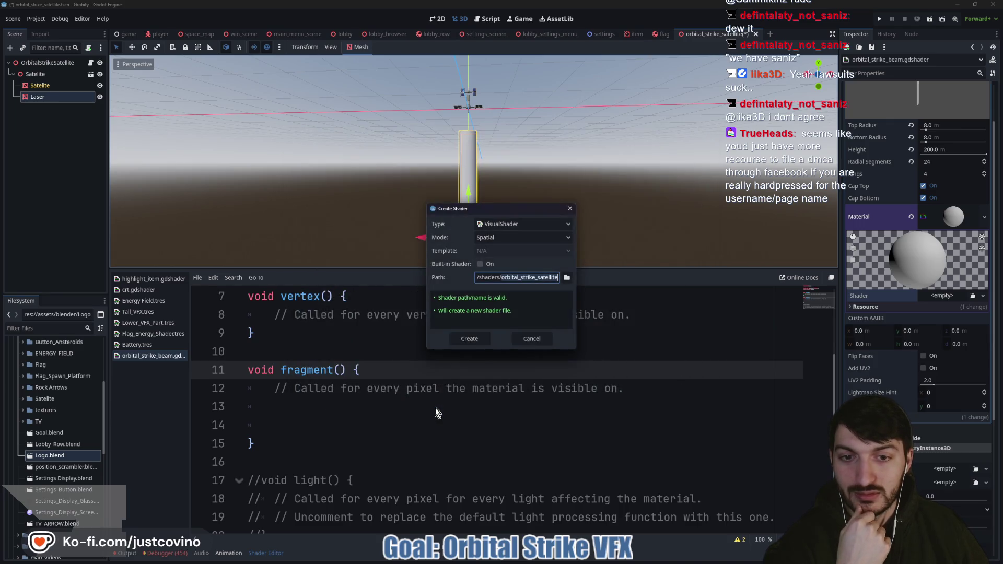
click(462, 340)
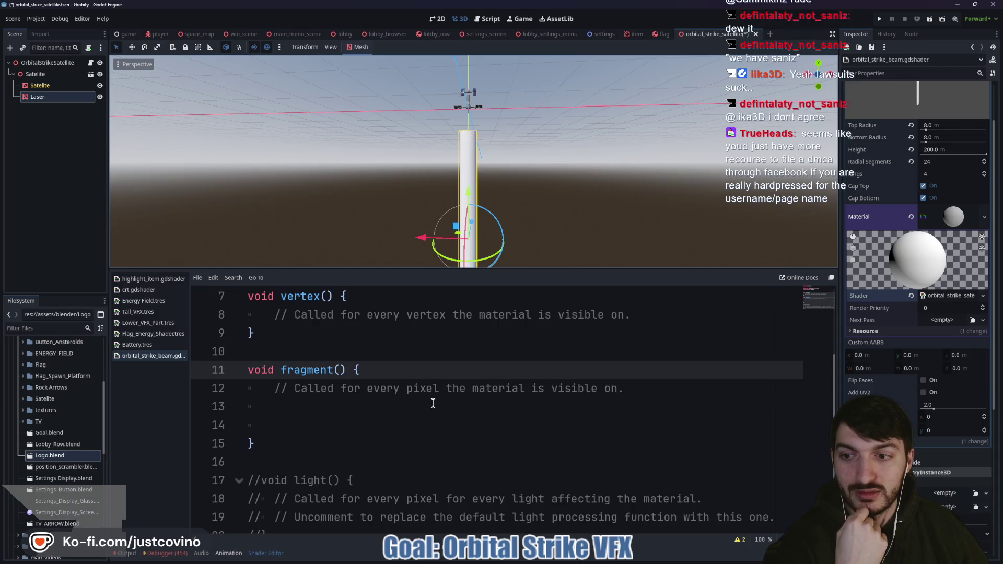
click(946, 297)
click(281, 282)
click(282, 301)
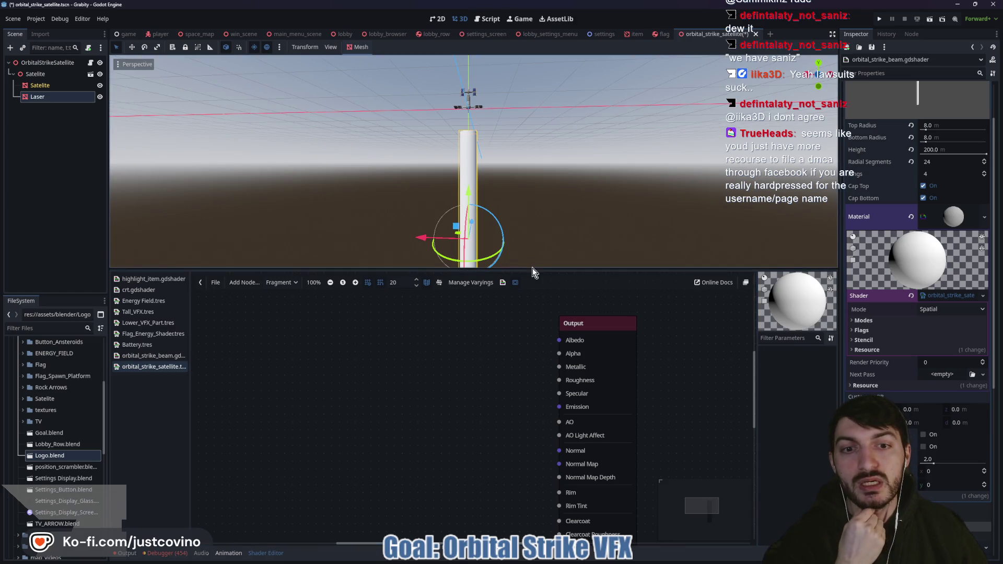
- Enlarge the shader graph area and frame the Fragment Output node in view
drag(530, 269, 527, 200)
scroll(421, 363, down, 2)
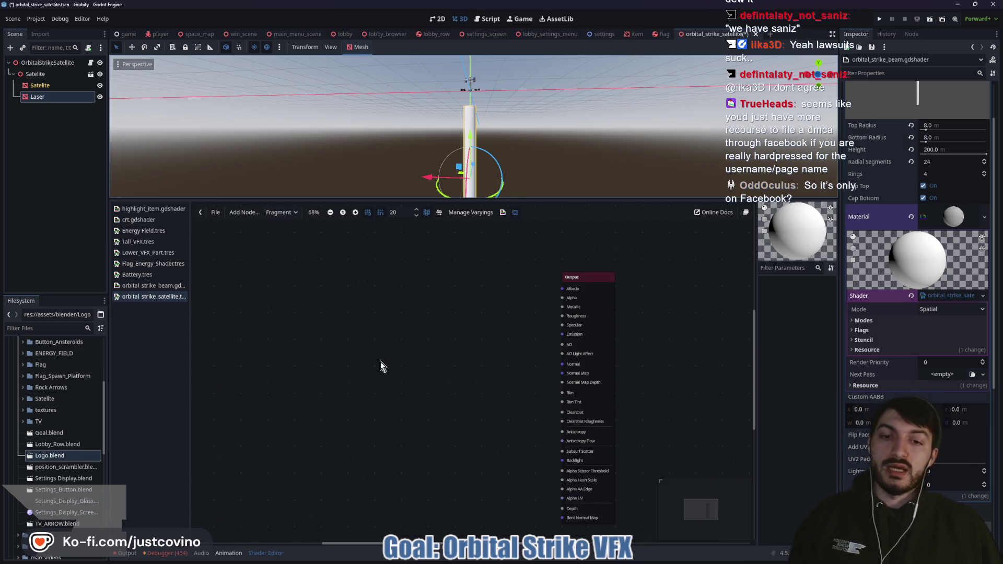
scroll(353, 340, left, 2)
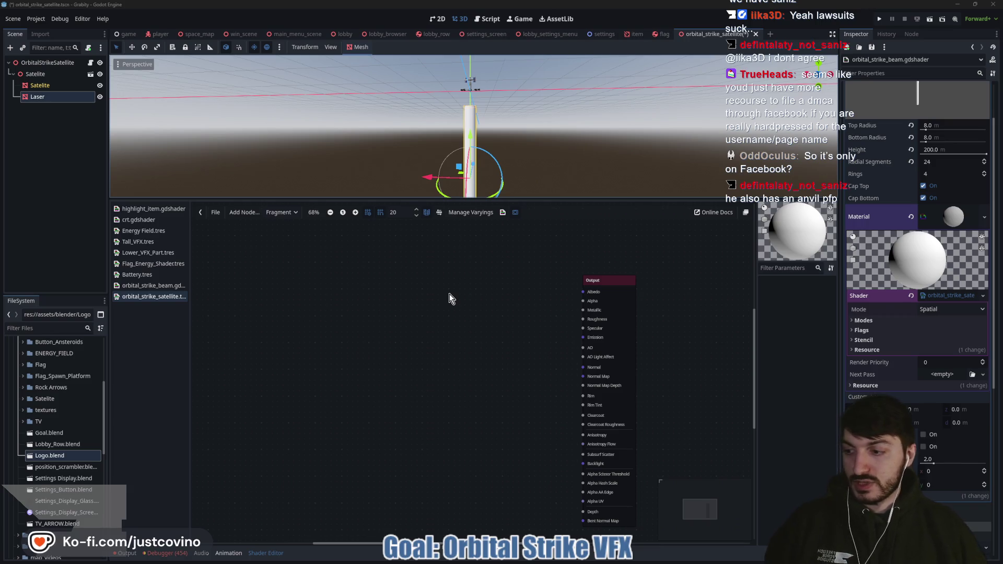
drag(331, 289, 365, 294)
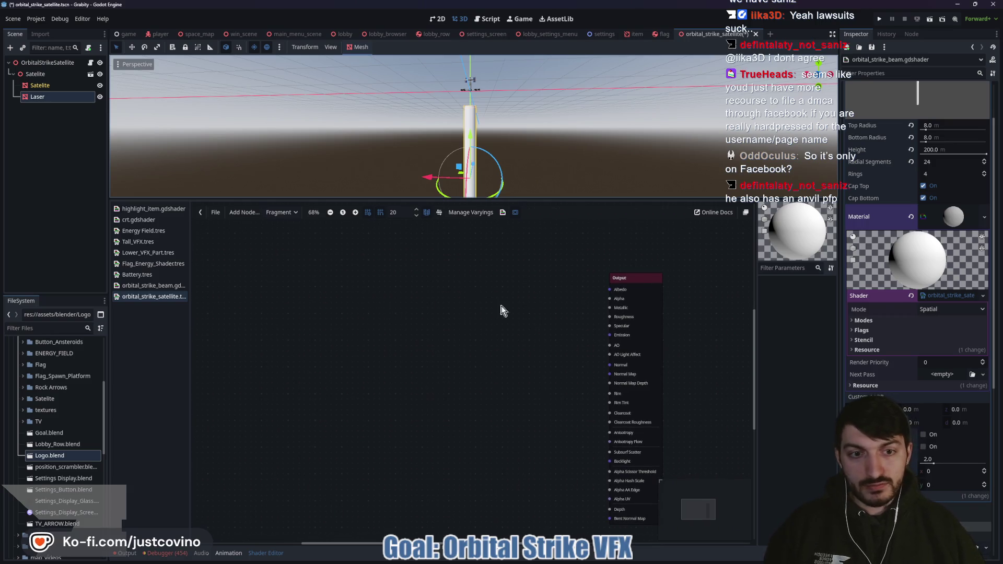
scroll(529, 330, up, 3)
drag(423, 327, 404, 329)
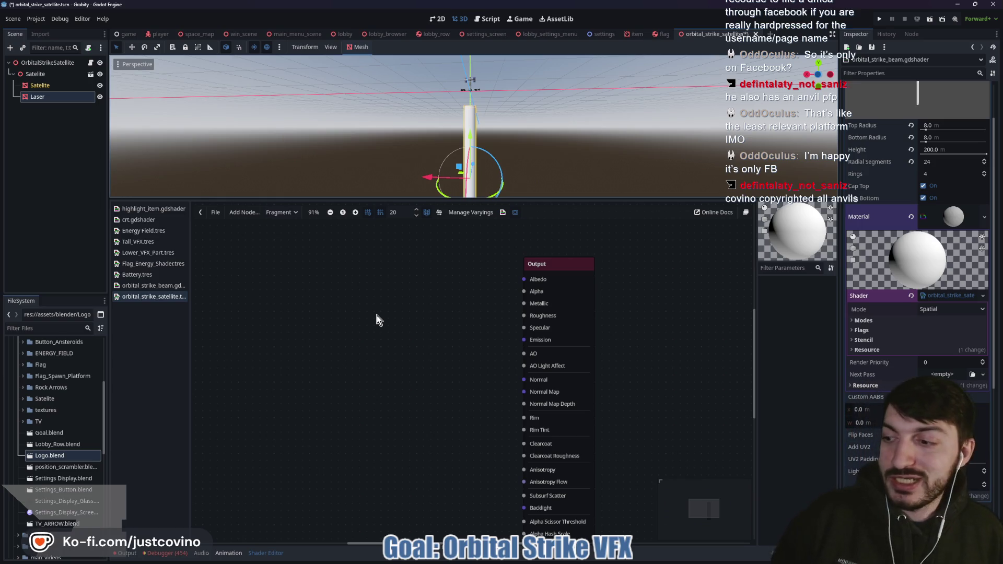
- Add a ColorParameter node named BeamColor to the graph
right_click(330, 278)
text(colorparam)
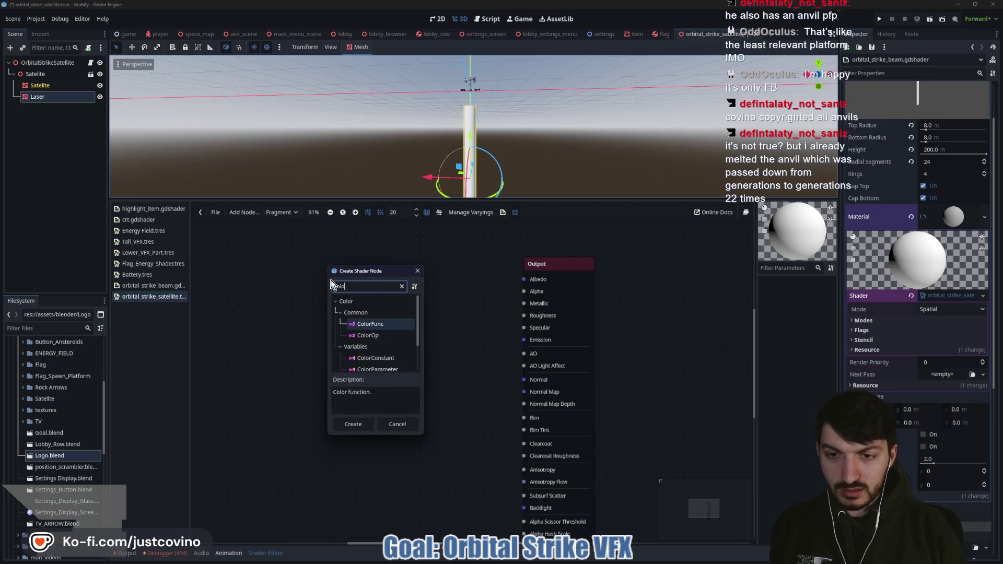
key(Return)
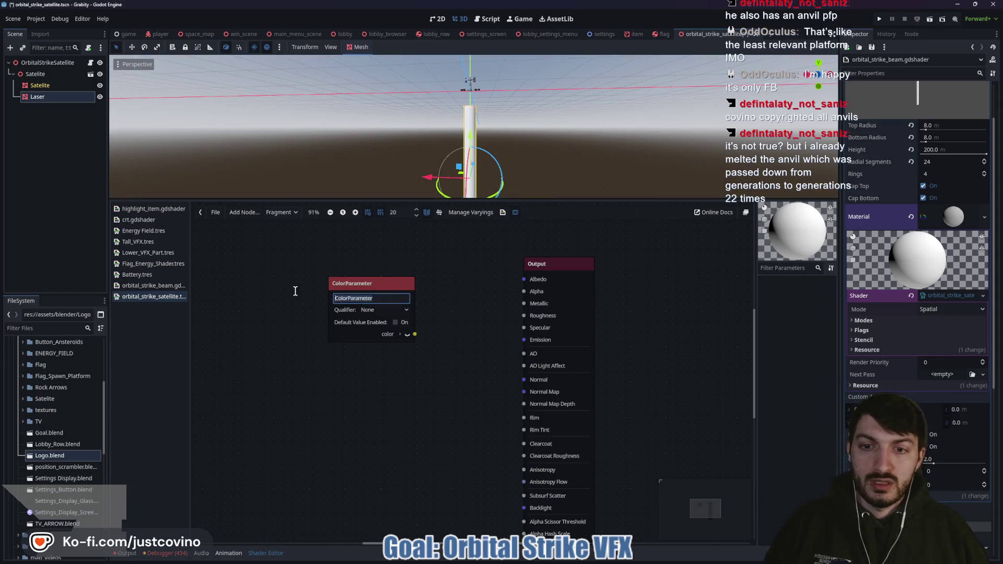
text(BeamB)
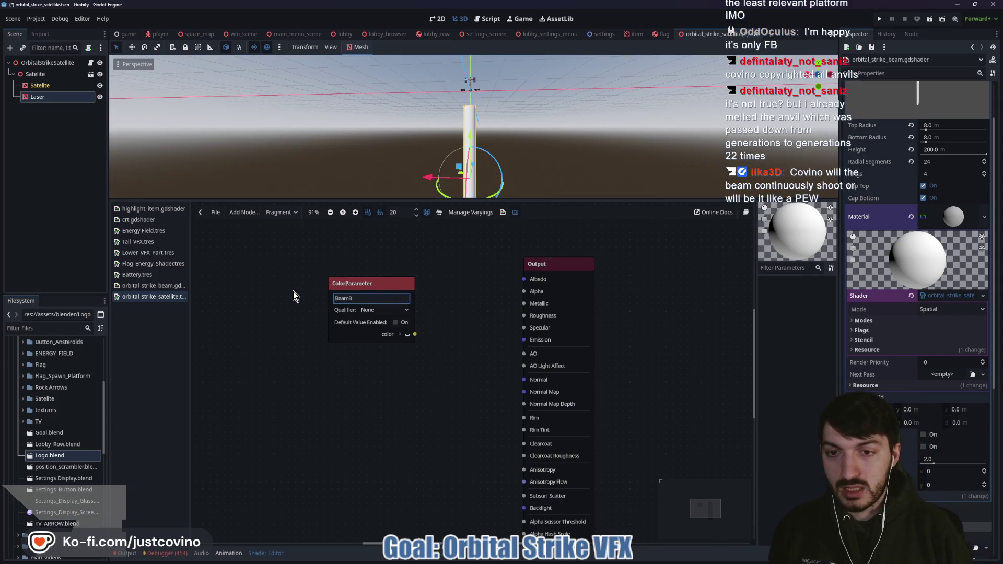
text(eamColor)
key(Return)
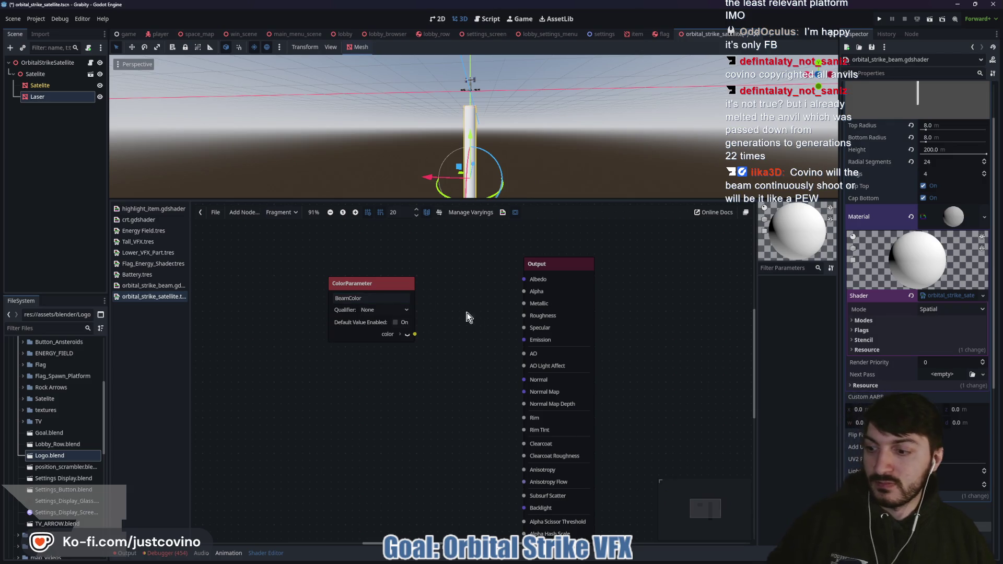
- Move BeamColor higher and connect its color output to the Output's Albedo
click(374, 285)
drag(390, 281, 400, 244)
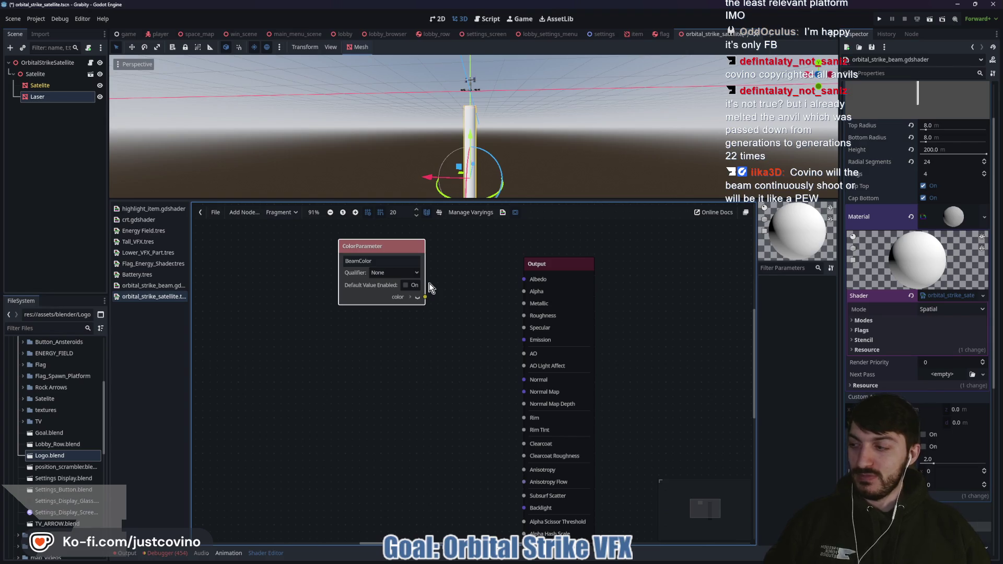
drag(425, 297, 524, 279)
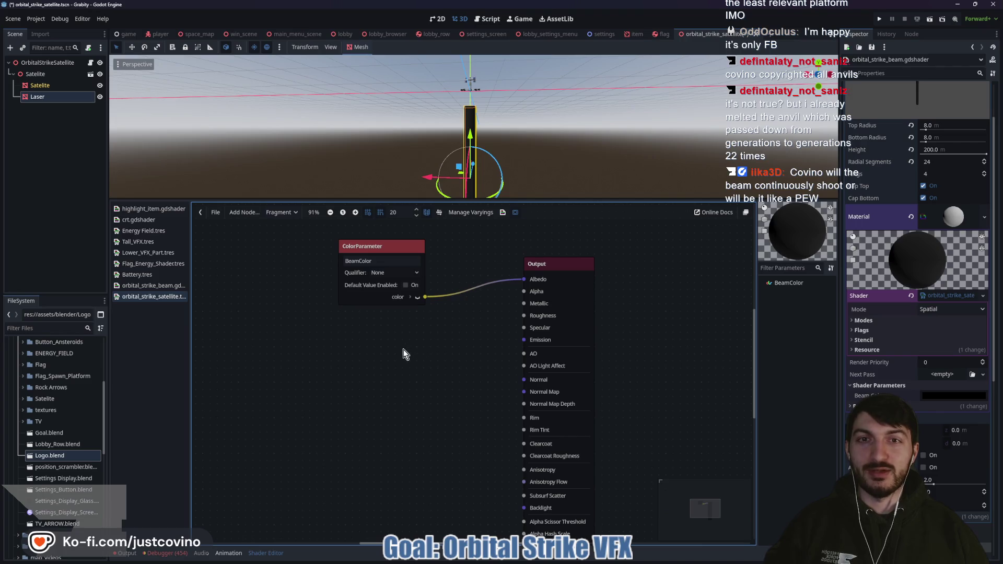
drag(405, 349, 477, 357)
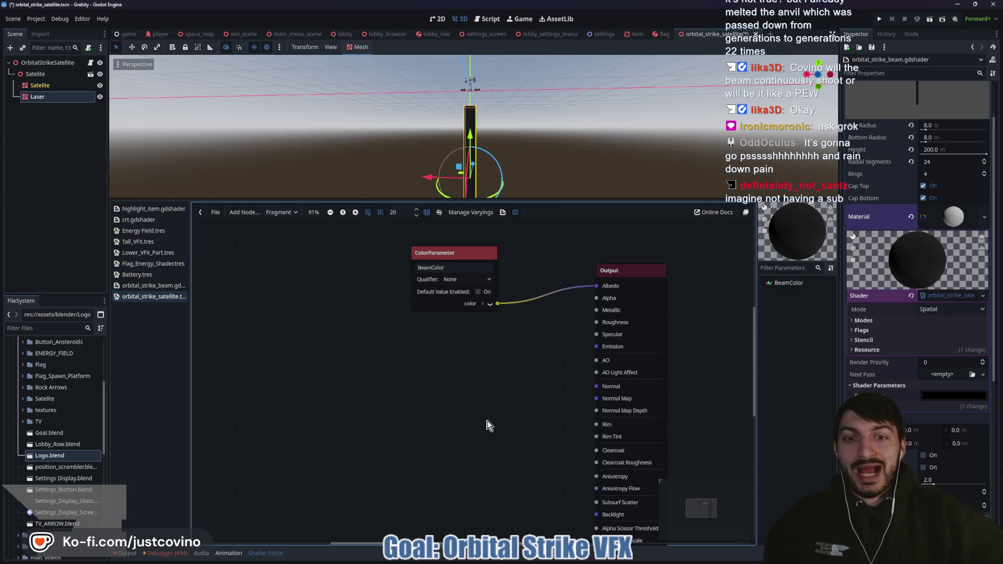
- Reposition the BeamColor node slightly upward and pan the graph around it
drag(466, 252, 466, 244)
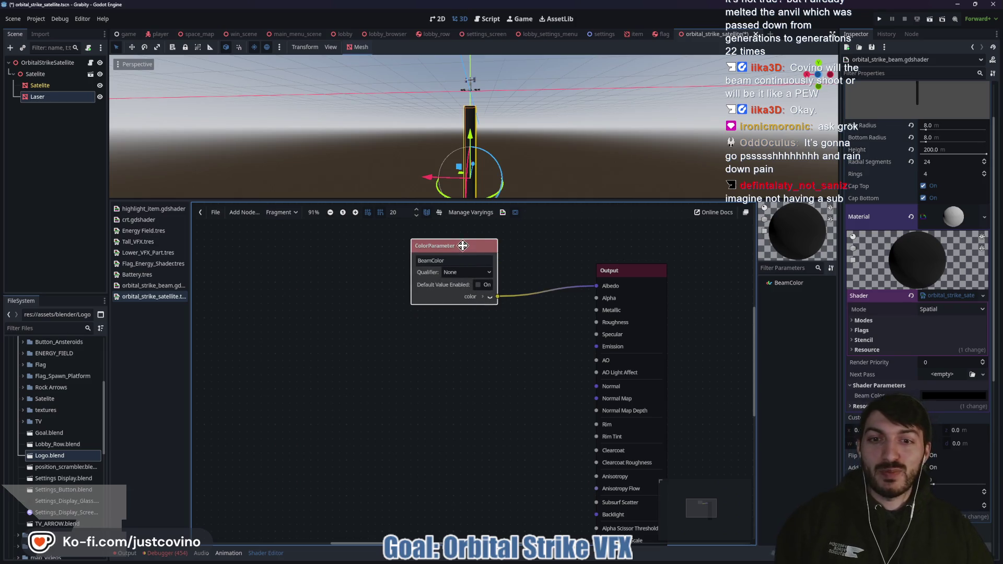
scroll(444, 392, down, 1)
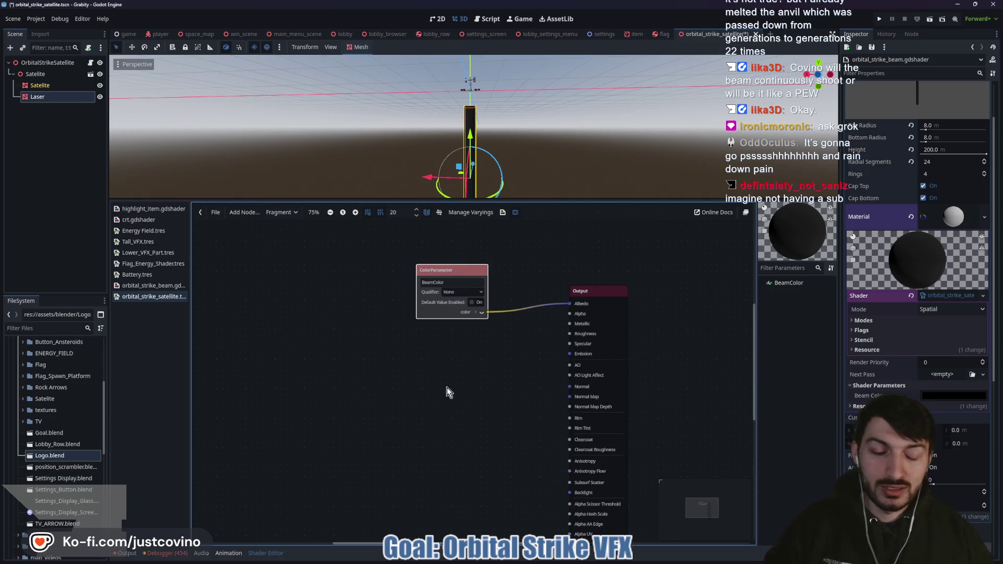
scroll(447, 388, up, 1)
drag(431, 297, 436, 285)
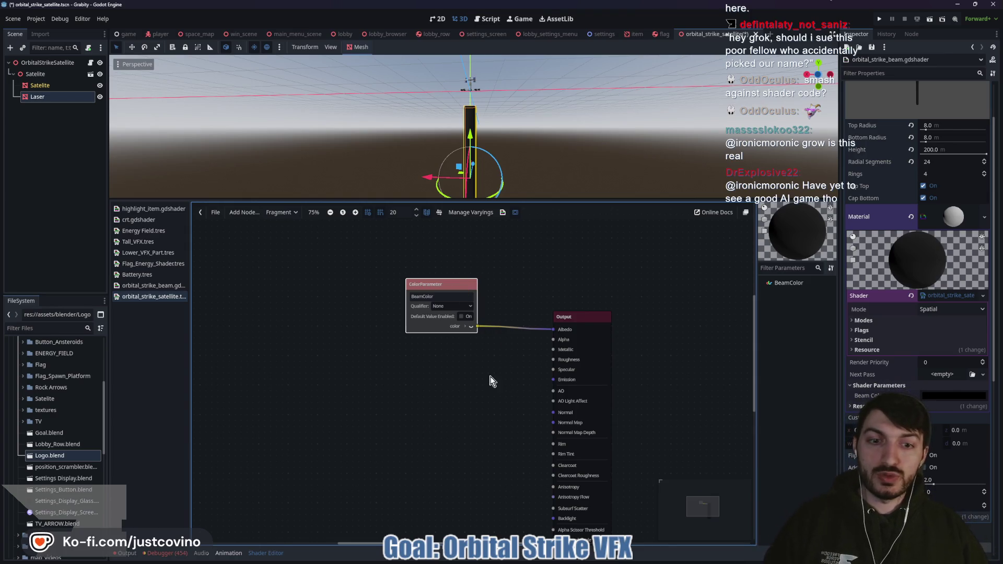
drag(442, 285, 443, 273)
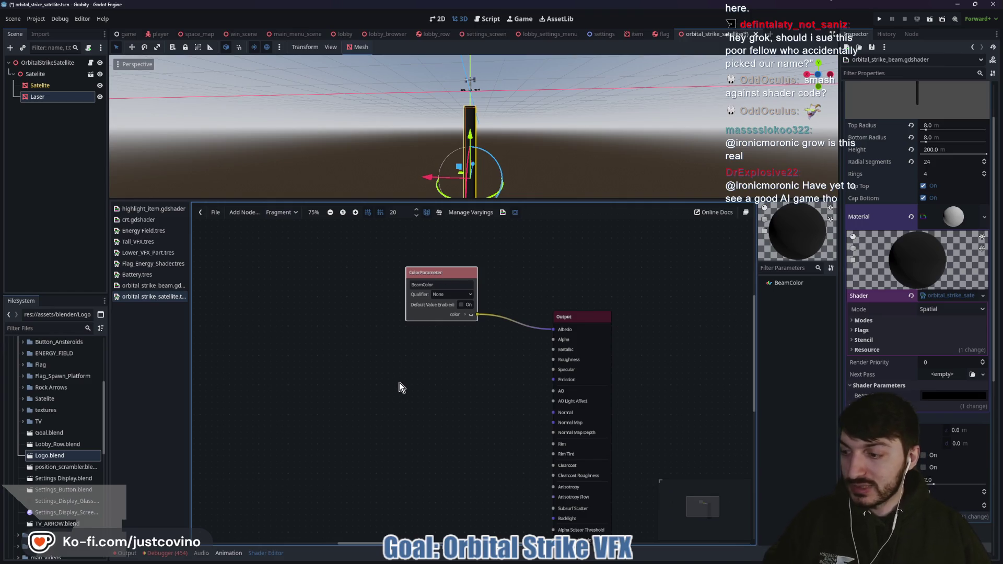
drag(453, 406, 426, 344)
drag(326, 339, 378, 335)
- Save the scene and bring the Claude chat in front of the editor
right_click(378, 336)
click(392, 312)
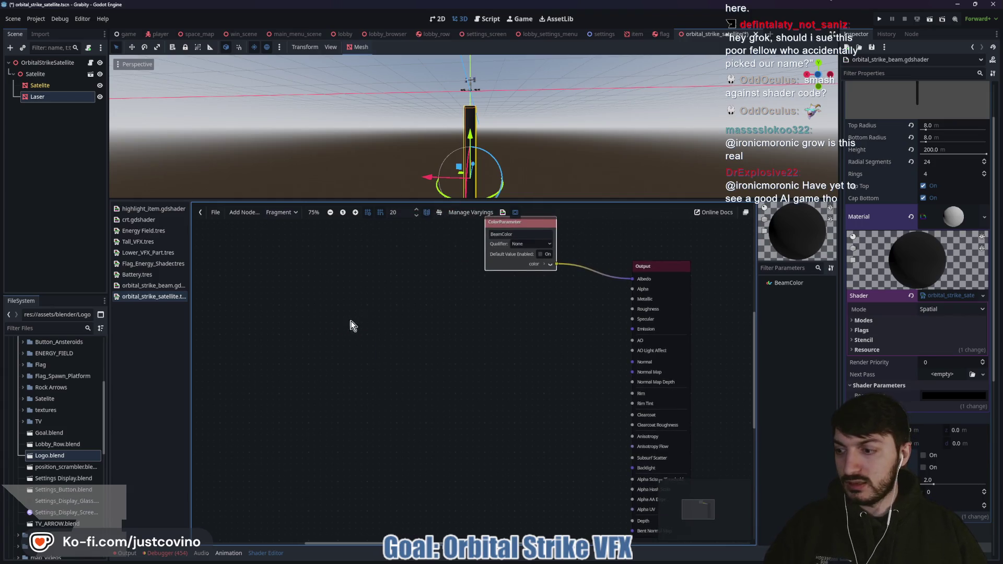
key(ctrl+s)
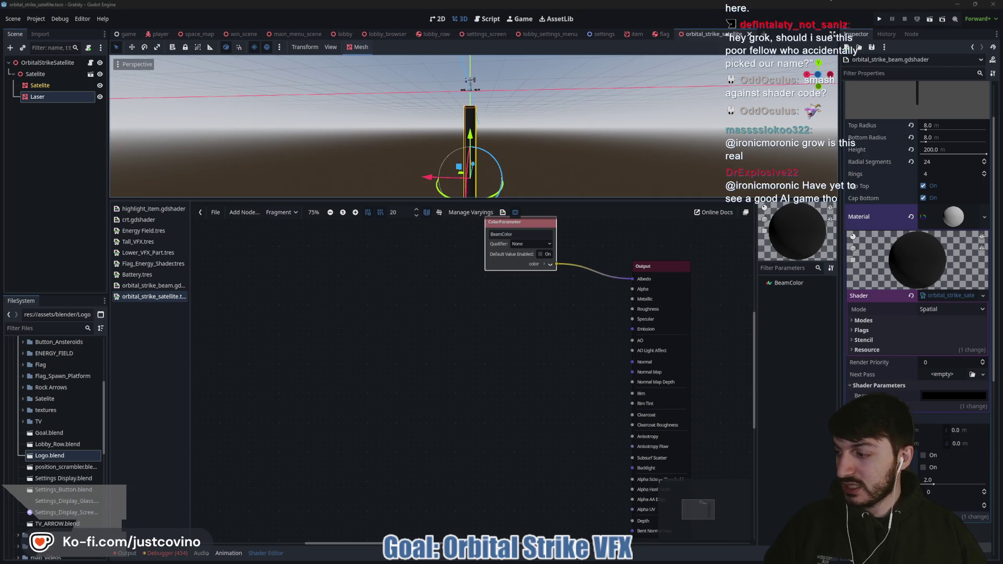
drag(523, 308, 483, 324)
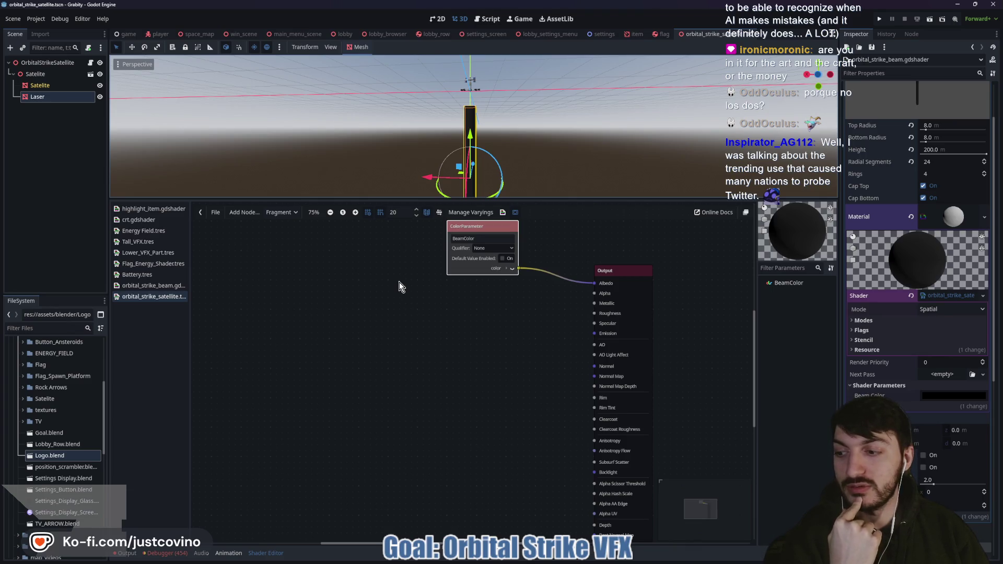
scroll(437, 341, right, 2)
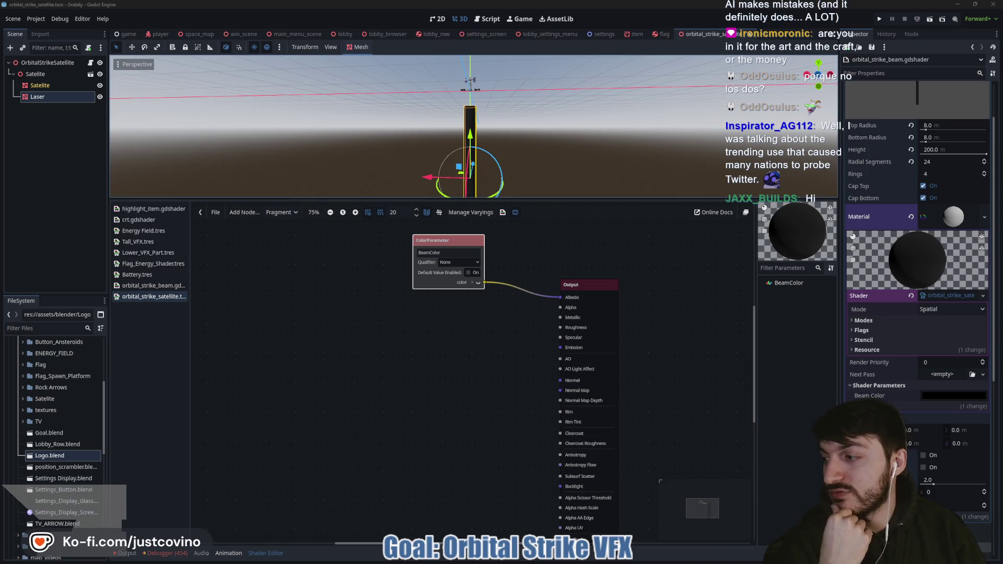
key(alt+Tab)
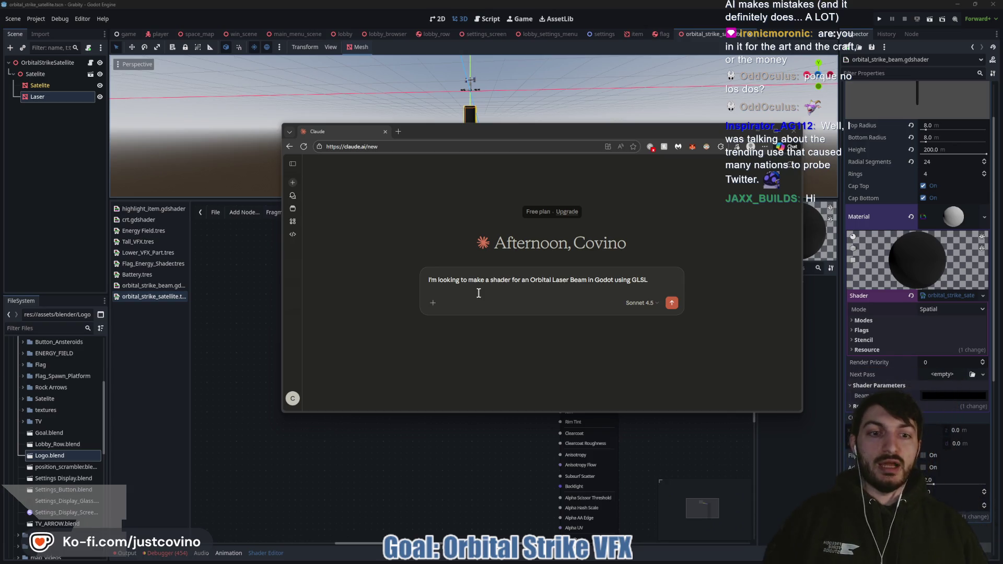
- Continue the Claude prompt requesting beam shader code with a BeamColor uniform and a texture
click(655, 278)
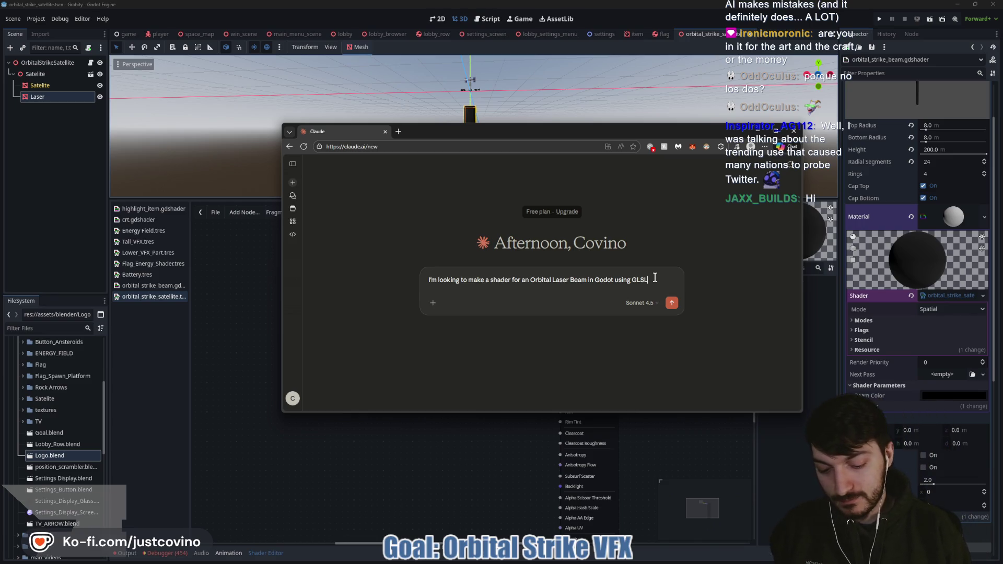
text(. We need sh)
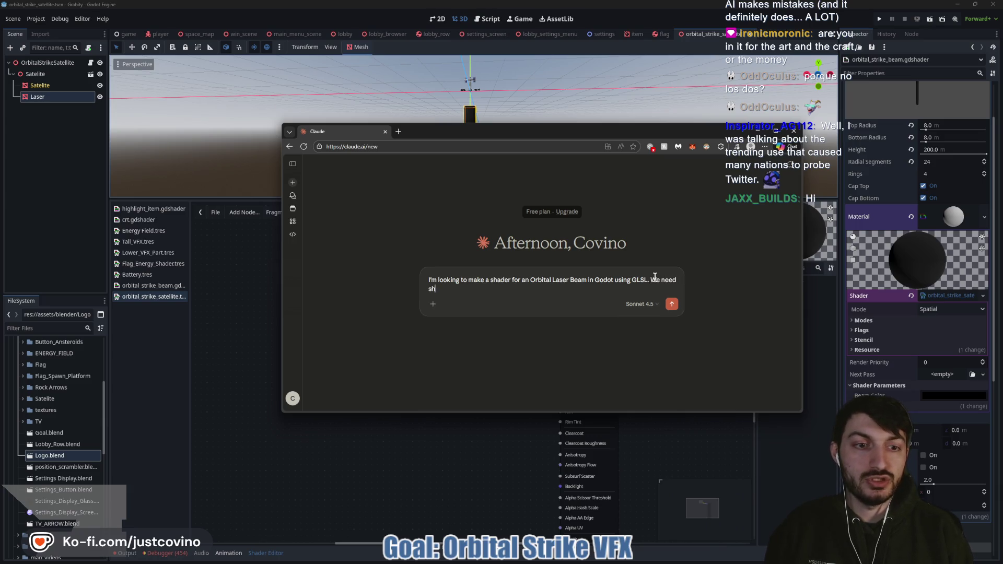
text(ader code)
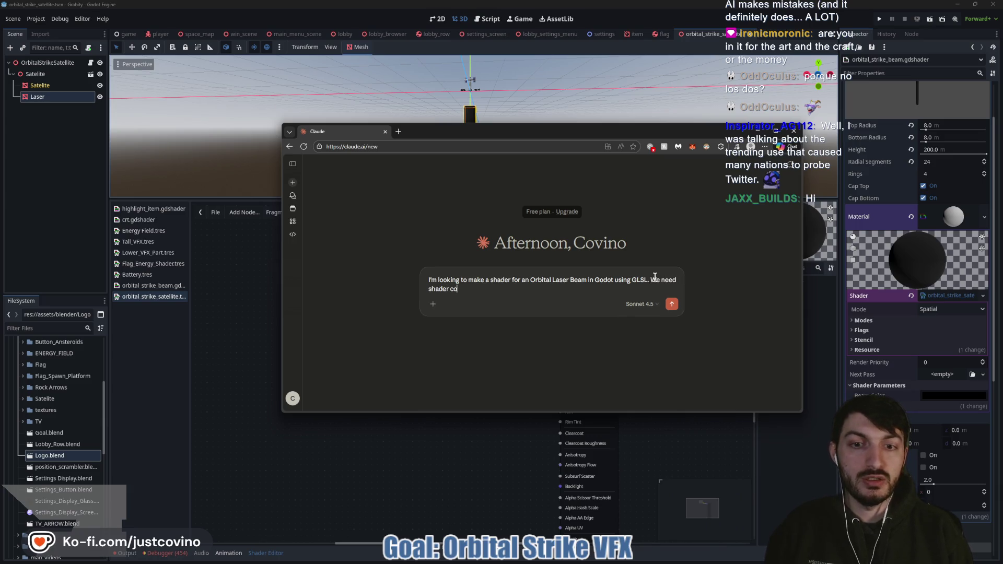
text( to ma)
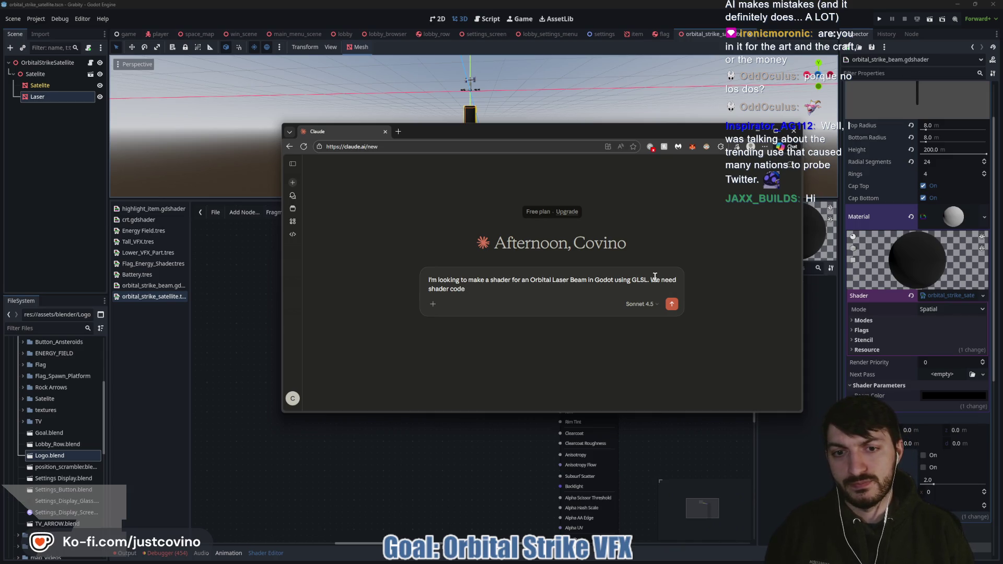
text( a uniform for the "BeamColor",)
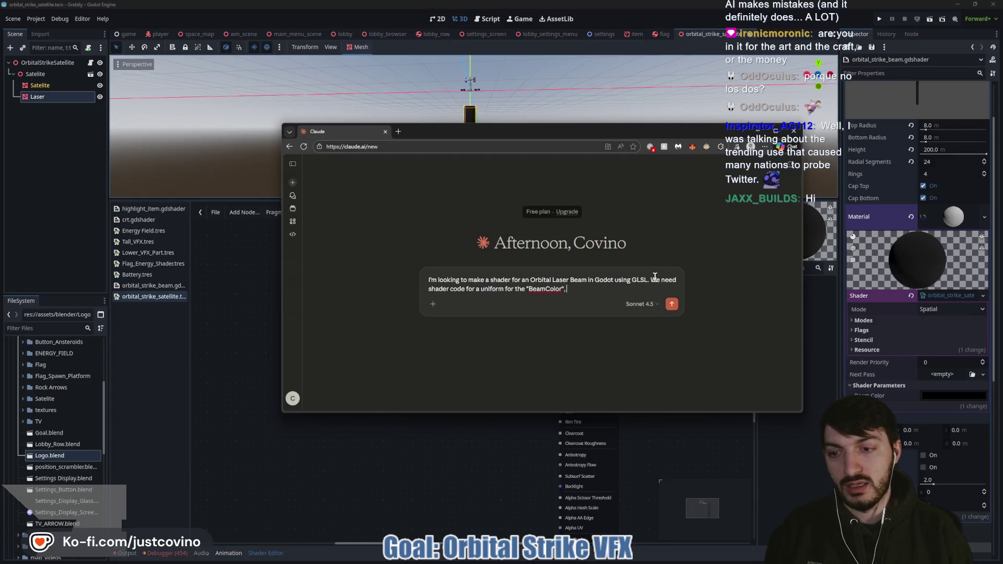
text(a texture to)
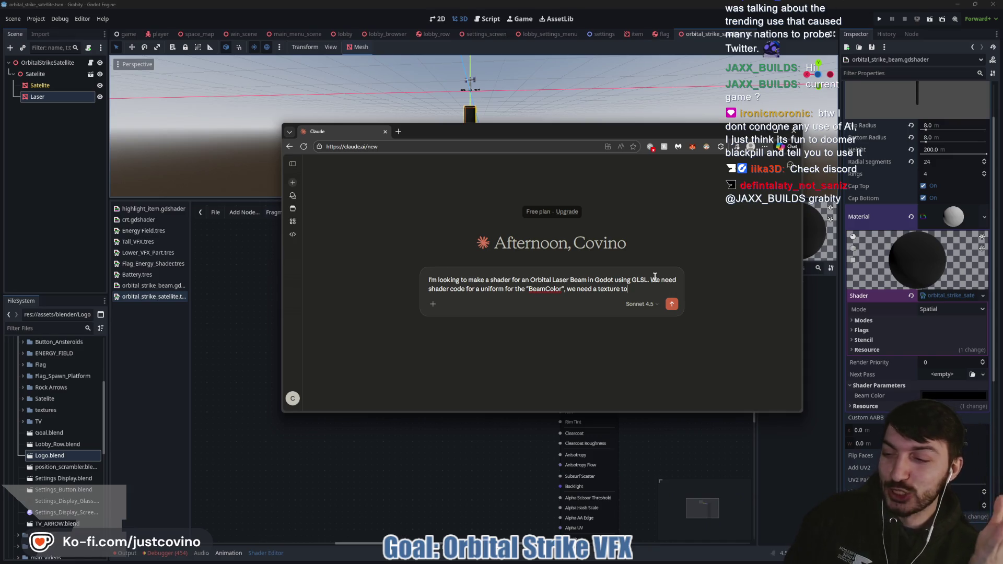
click(486, 480)
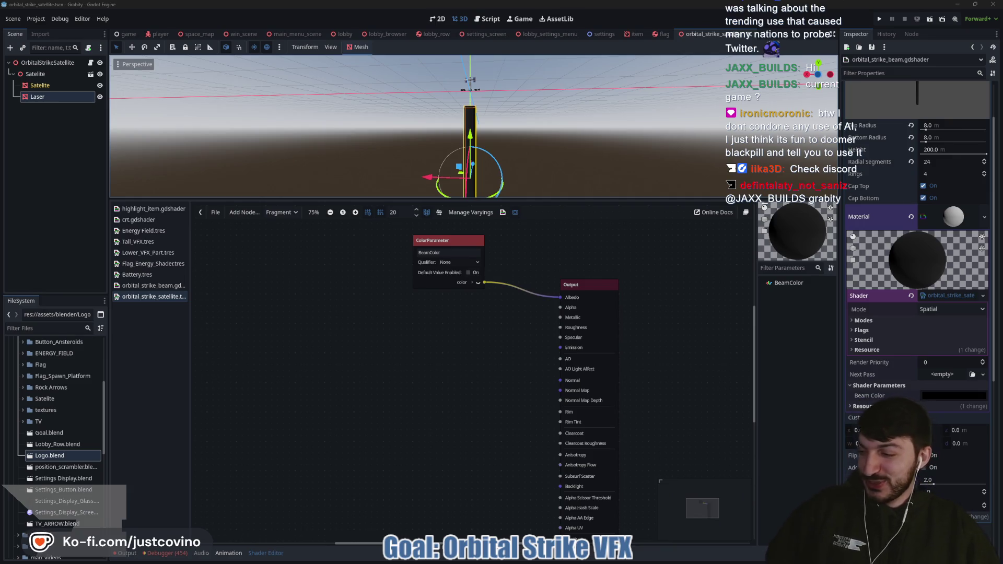
- Pan the beam shader graph and nudge the BeamColor node up and right
scroll(438, 343, left, 2)
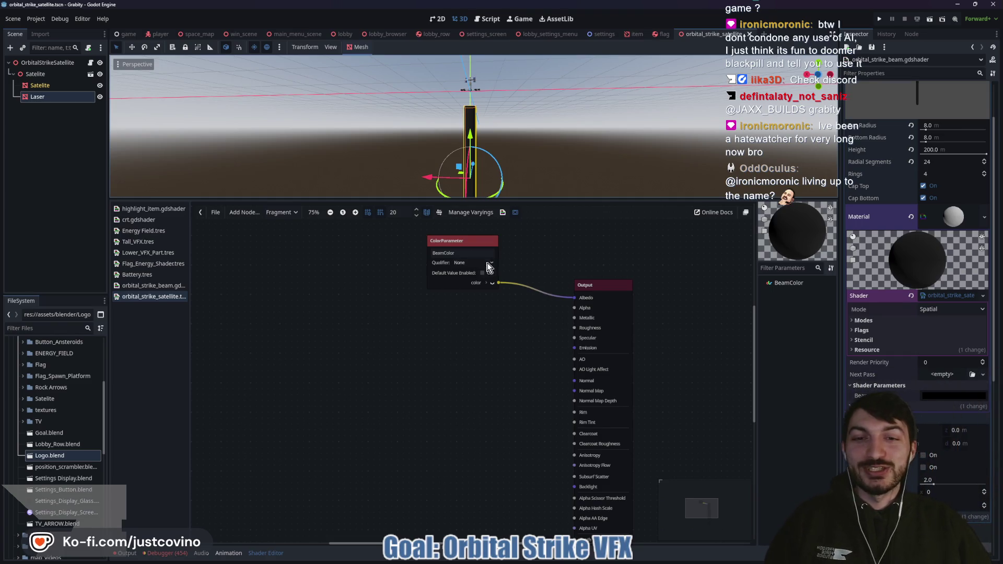
scroll(487, 268, right, 3)
scroll(487, 267, up, 2)
drag(402, 277, 411, 265)
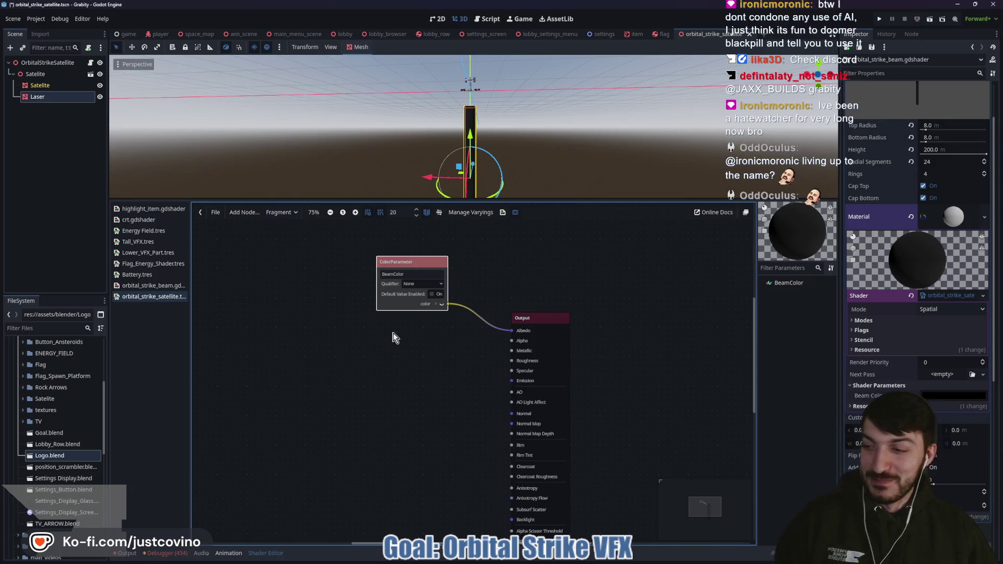
scroll(371, 362, down, 1)
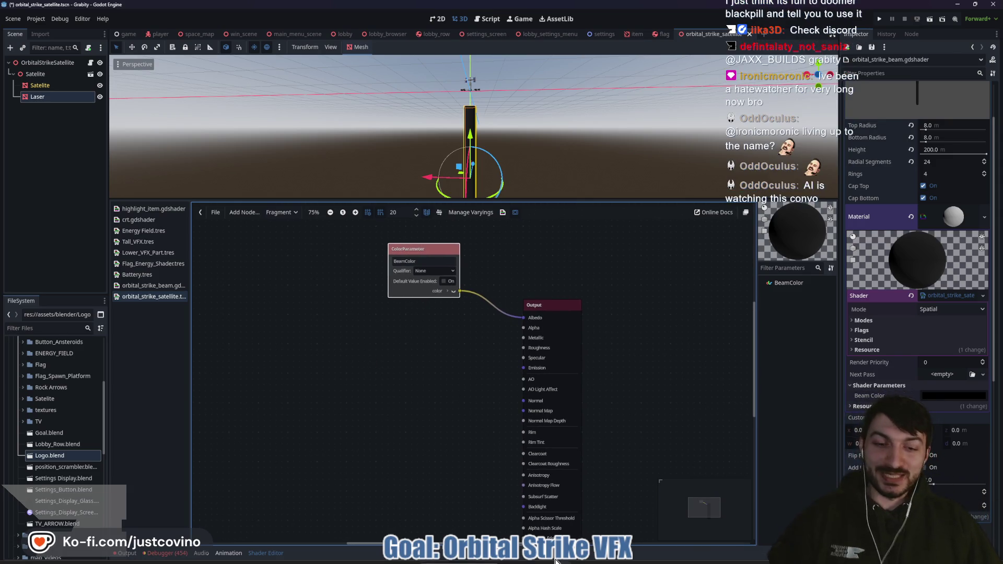
- Finish the prompt asking for a beam revealing top first, then slowly the bottom, and send it
mouse_move(601, 560)
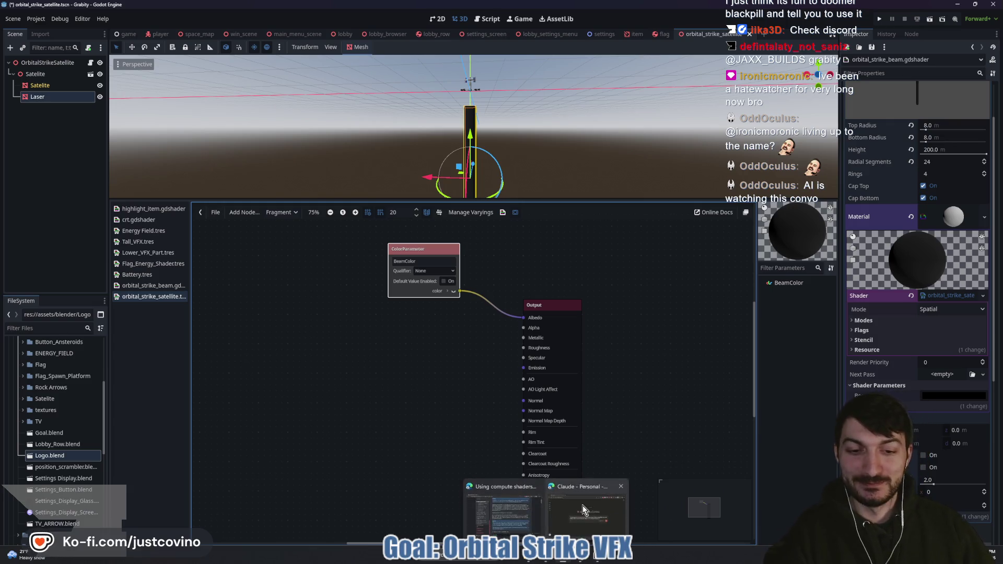
click(581, 506)
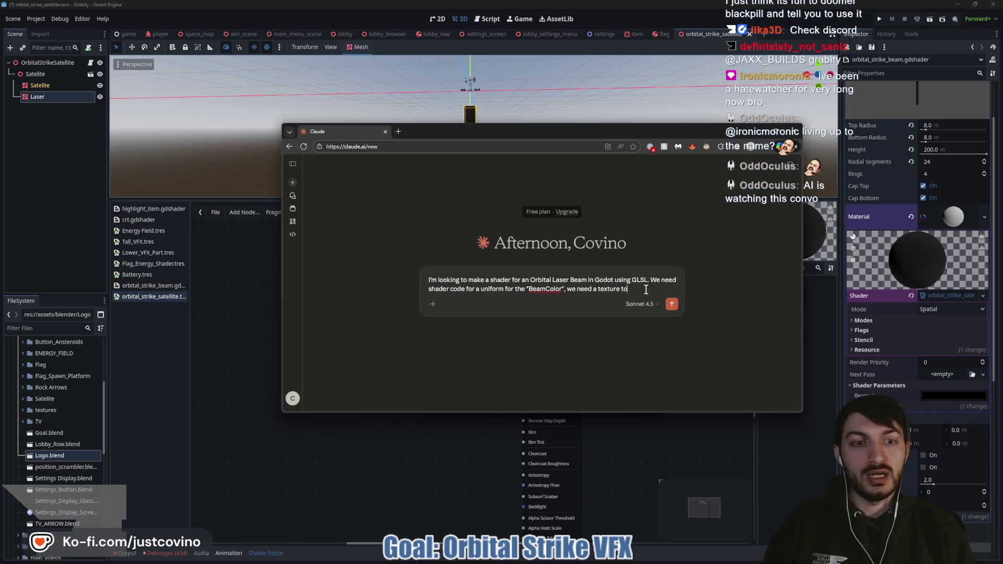
key(BackSpace)
key(BackSpace)
text(as a gradien)
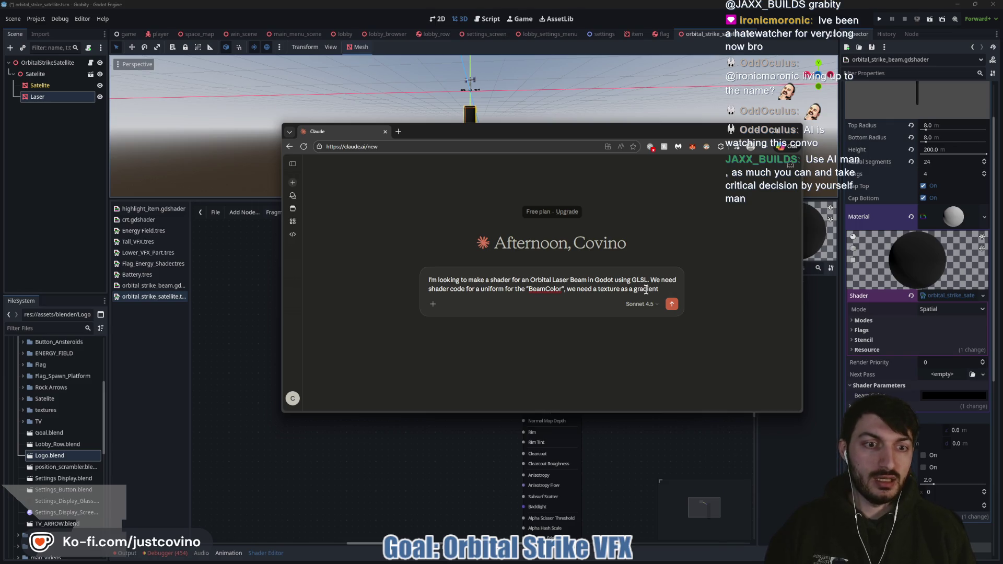
text( that we can)
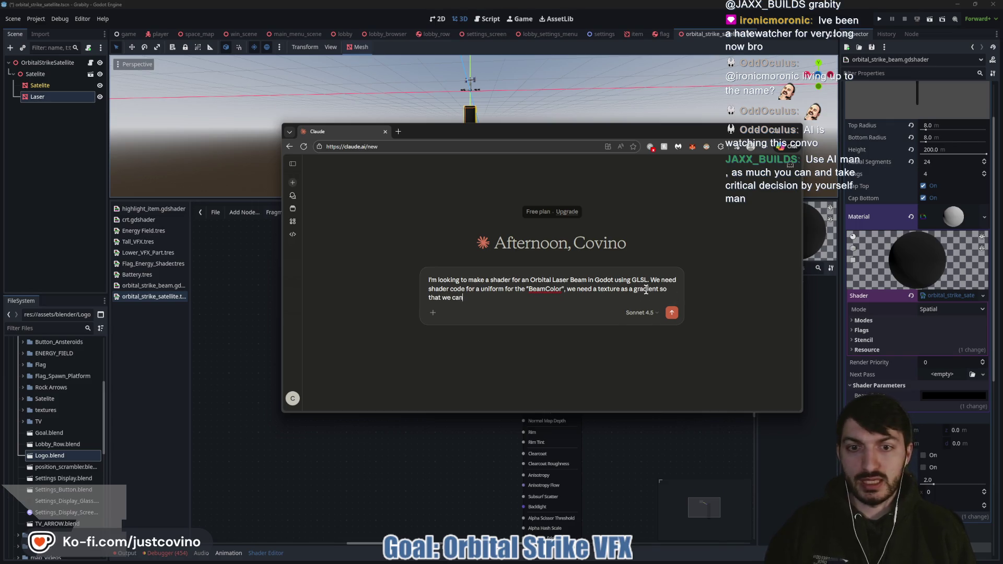
text( move the offsets)
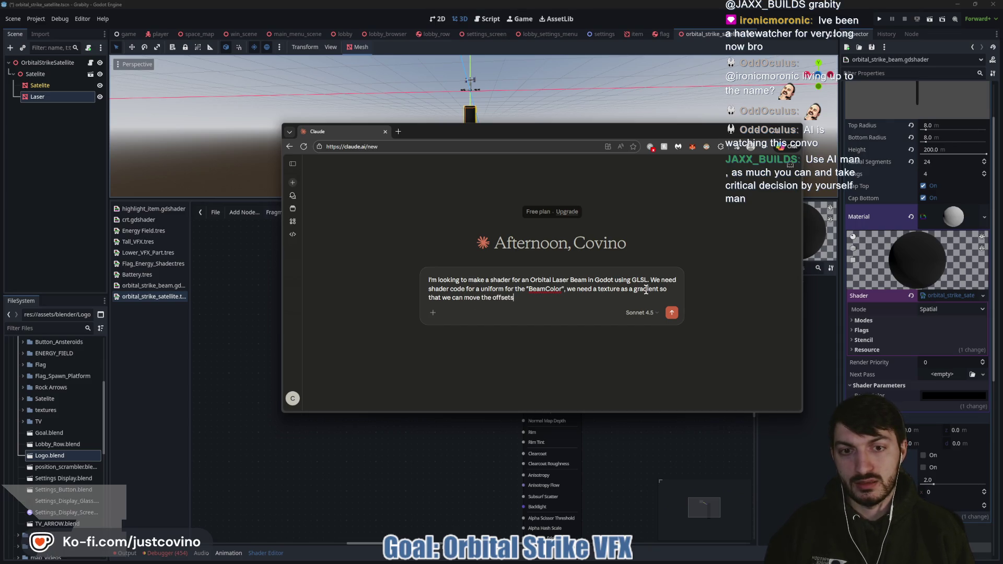
text( so that the be)
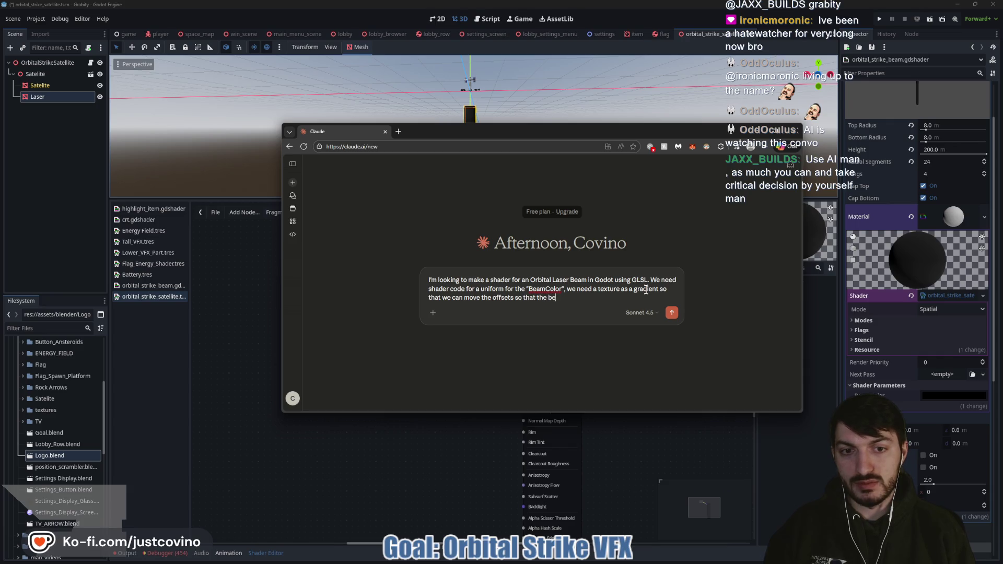
text(am will start)
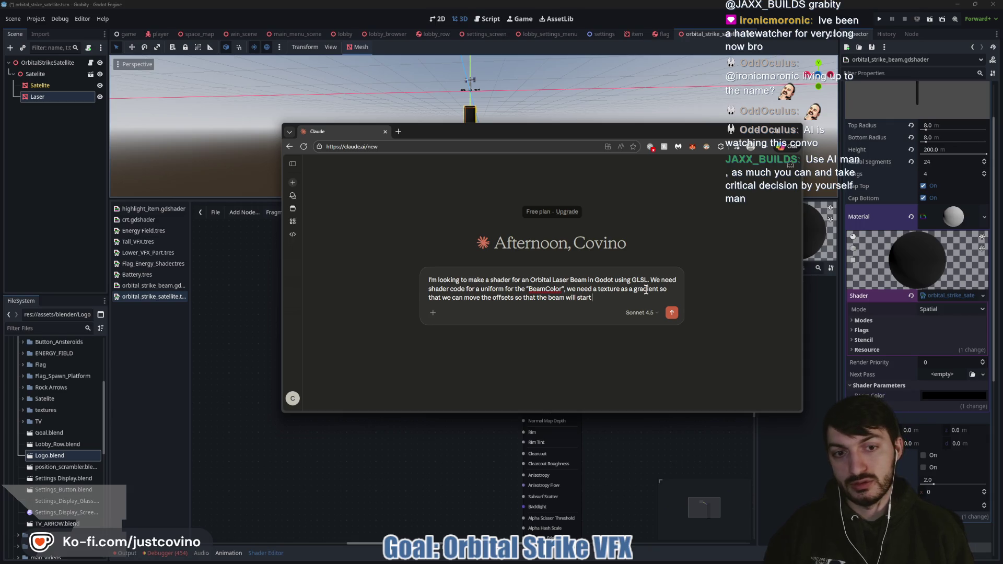
text(e top and)
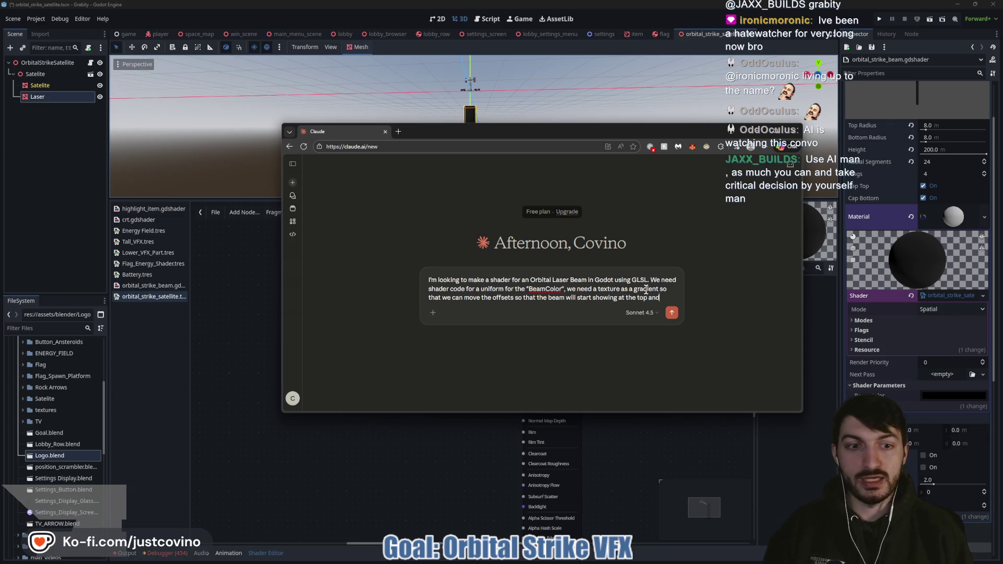
text( then)
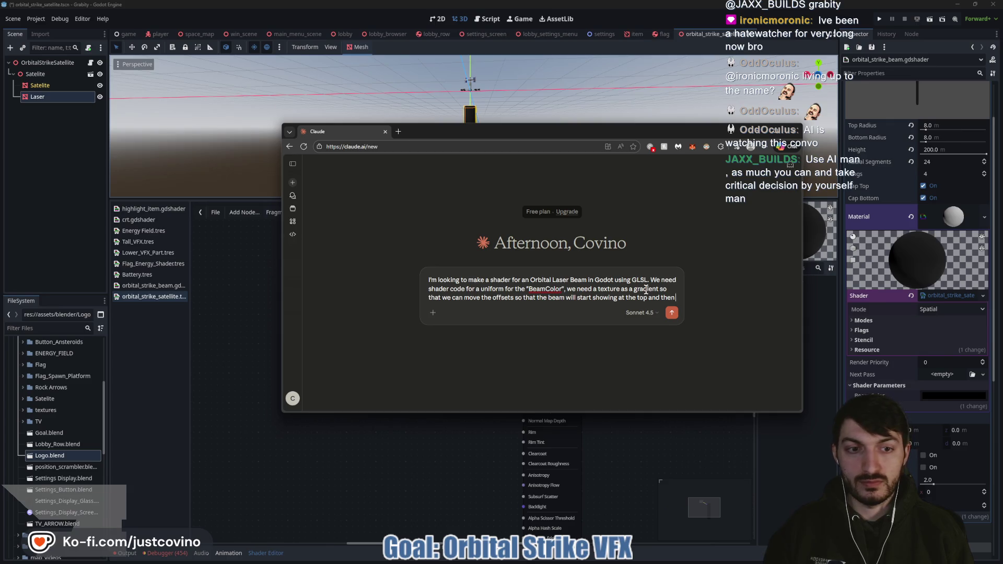
text(slowly show ov)
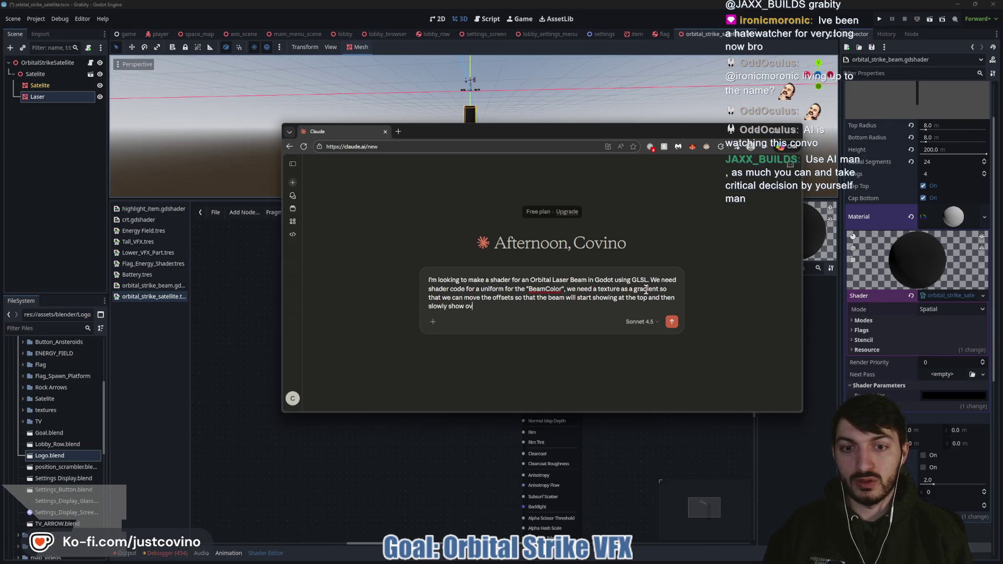
key(BackSpace)
key(BackSpace)
key(BackSpace)
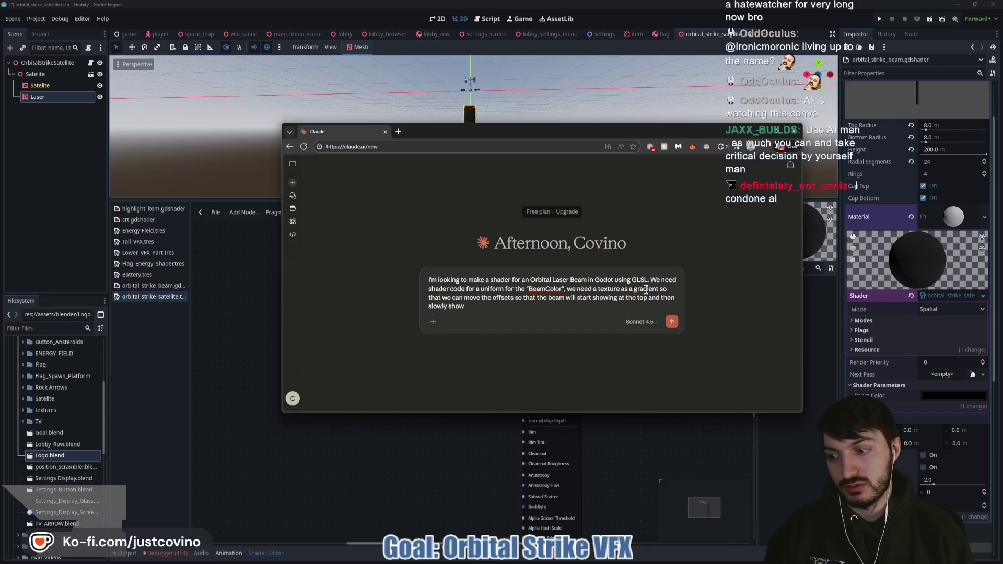
text(the bottom)
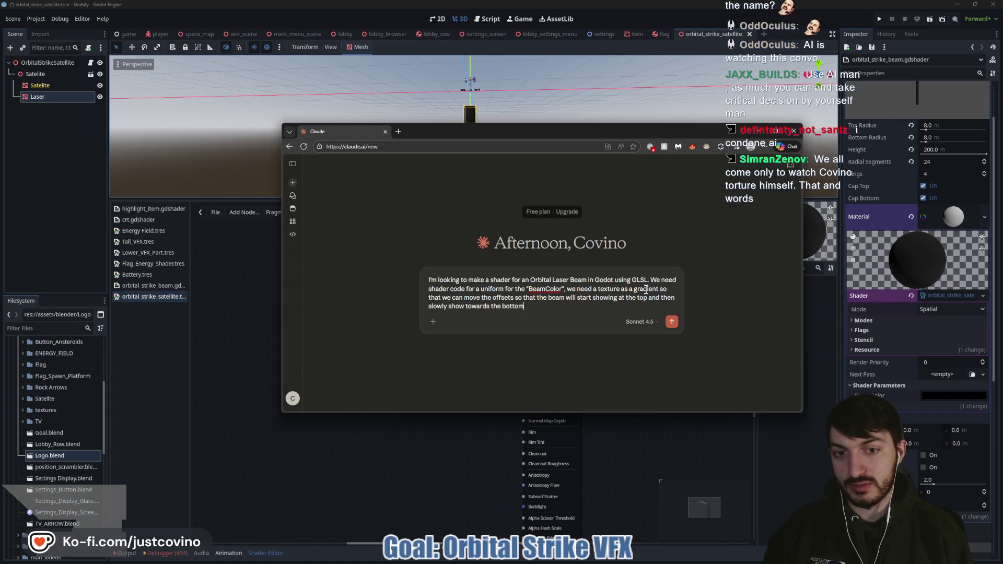
key(Return)
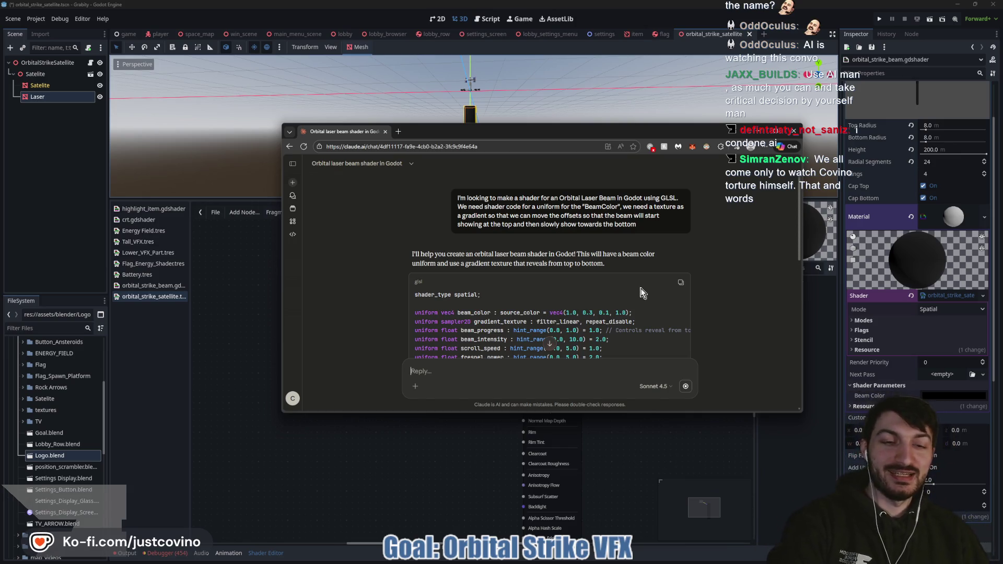
- Copy the generated spatial beam shader code from Claude's reply and return to Godot
scroll(641, 289, down, 1)
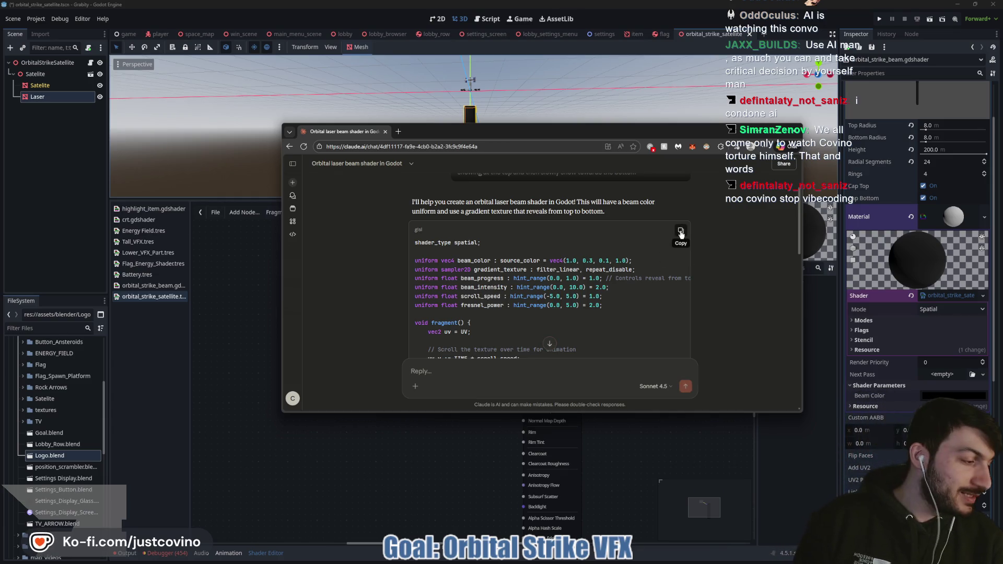
scroll(682, 215, down, 1)
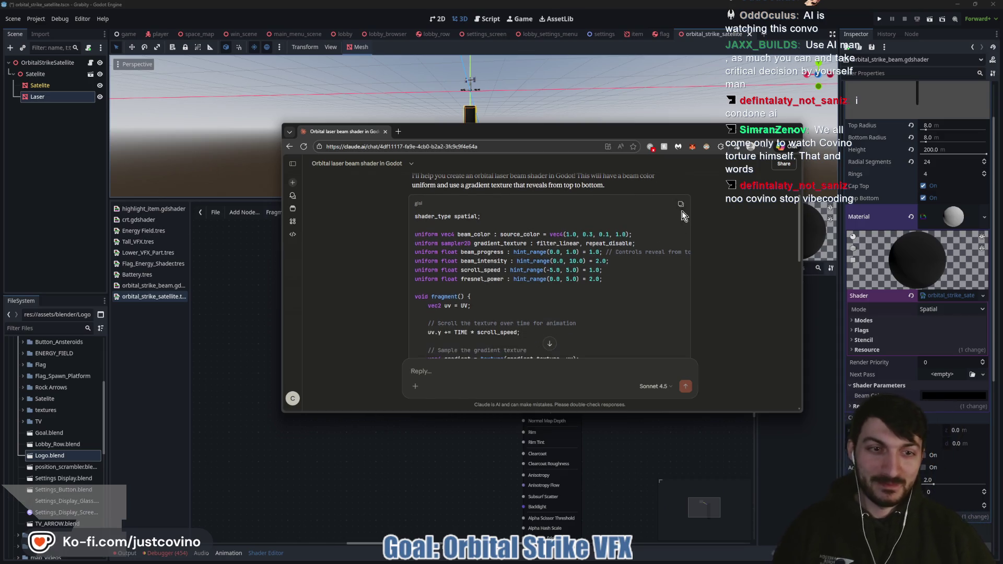
click(681, 204)
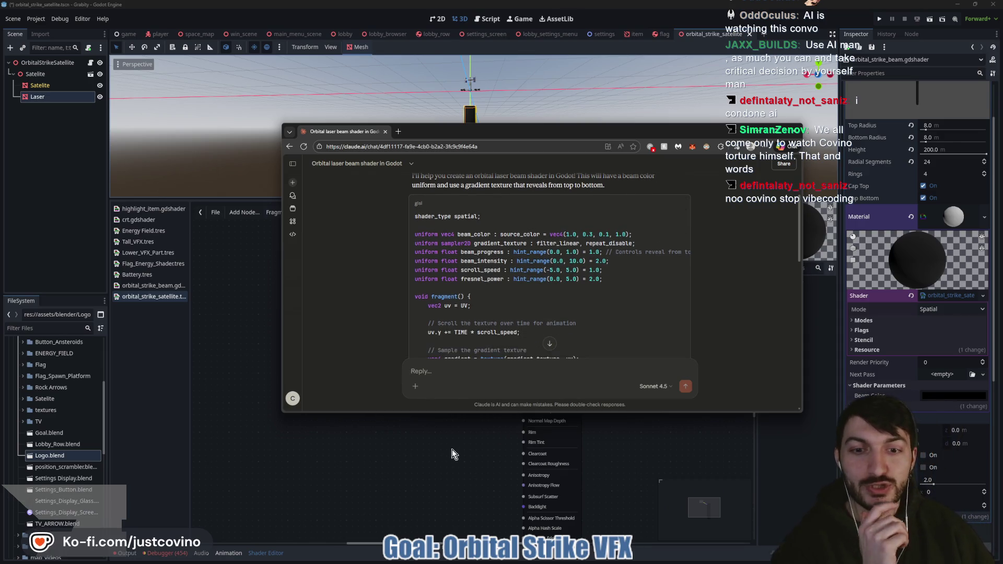
scroll(492, 343, down, 1)
click(467, 446)
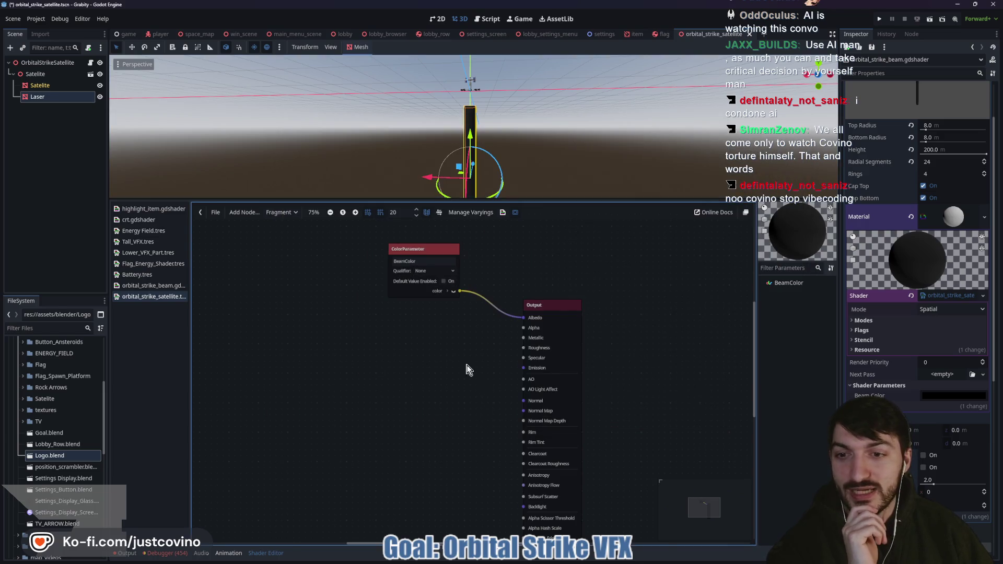
- Replace the orbital_strike_beam.gdshader template with the pasted beam shader code
click(157, 286)
click(339, 400)
key(ctrl+a)
key(ctrl+v)
click(418, 335)
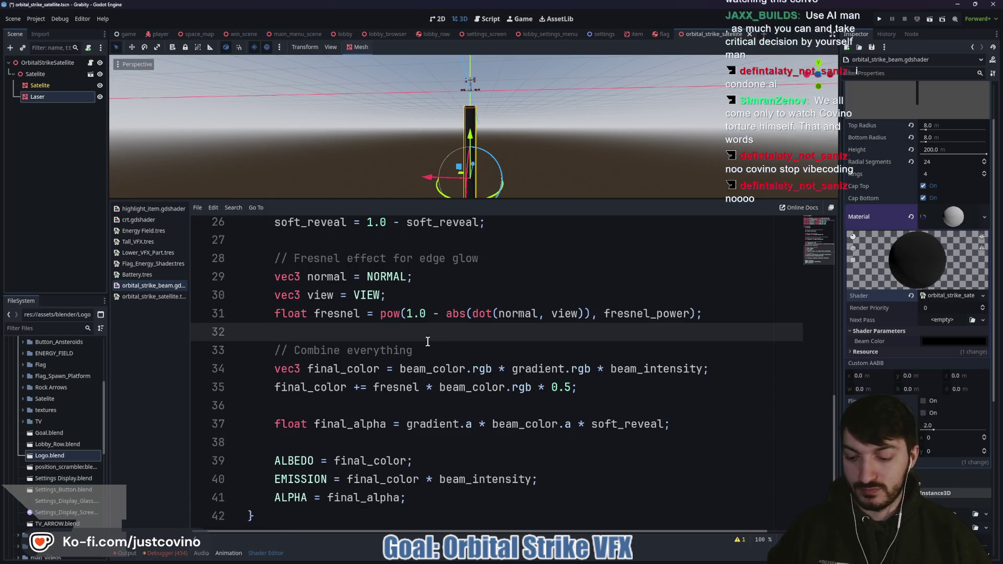
- Assign orbital_strike_beam.gdshader to the Laser material, enlarge the 3D view, and save the scene
click(909, 297)
click(972, 295)
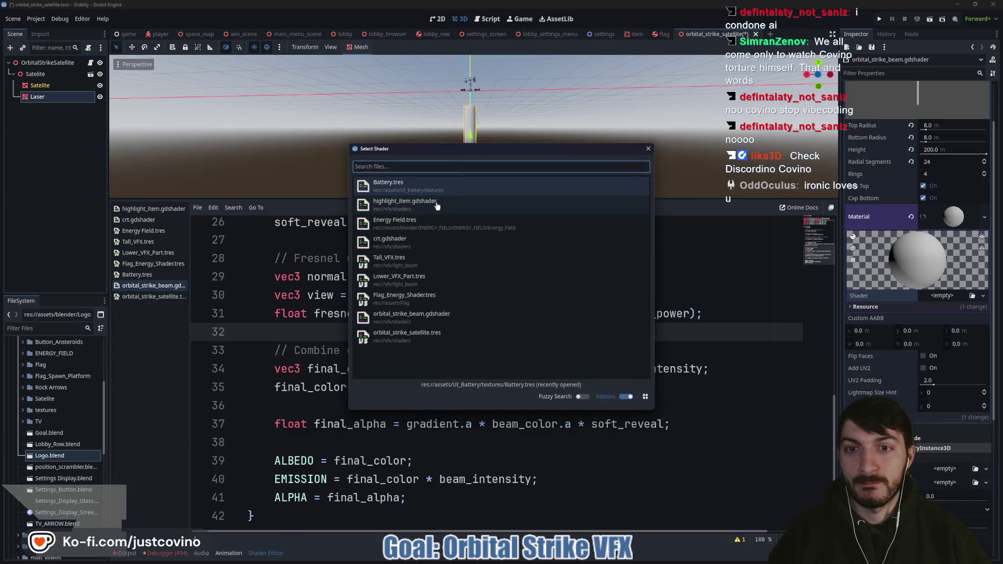
click(433, 316)
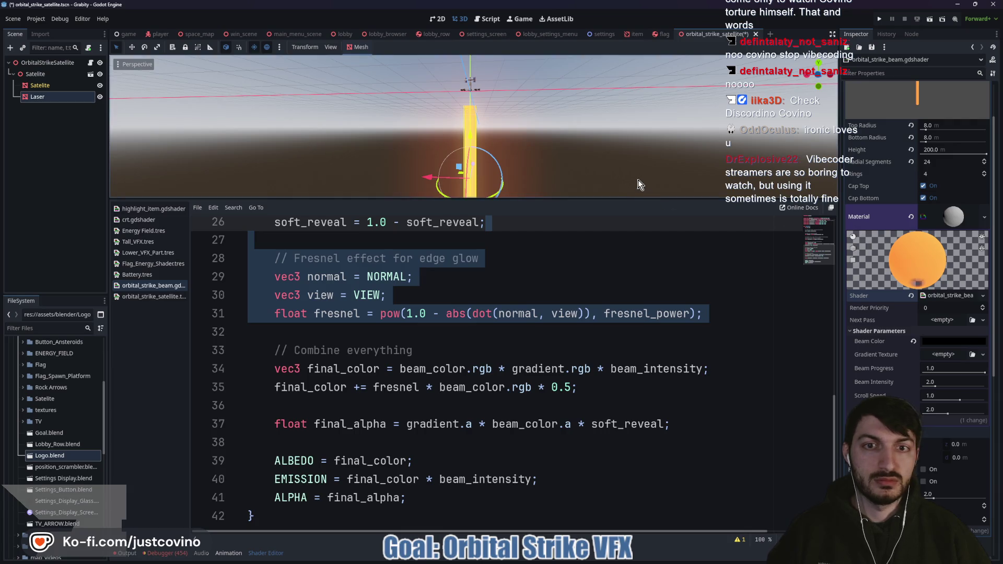
drag(588, 202, 590, 361)
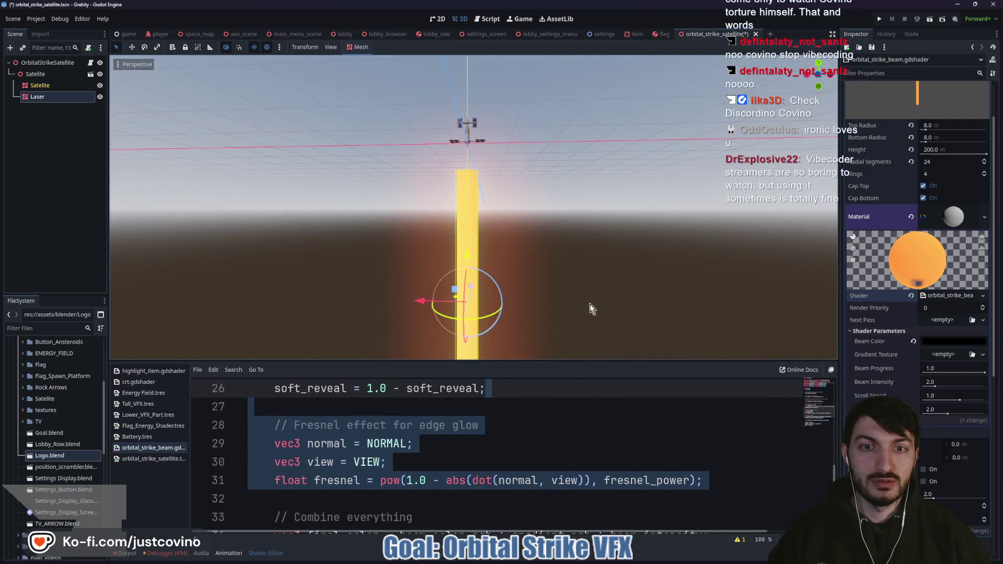
scroll(591, 168, down, 3)
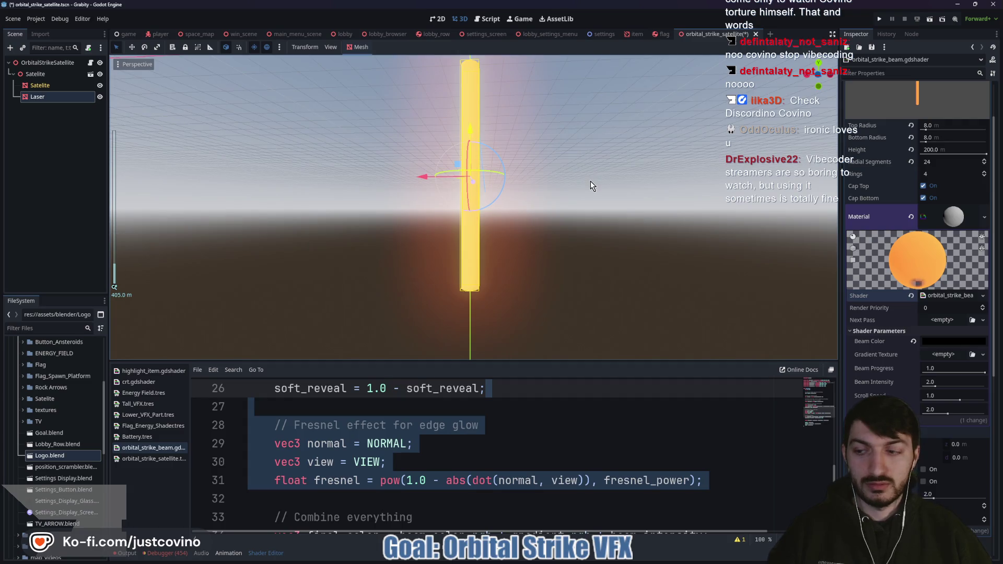
key(ctrl+s)
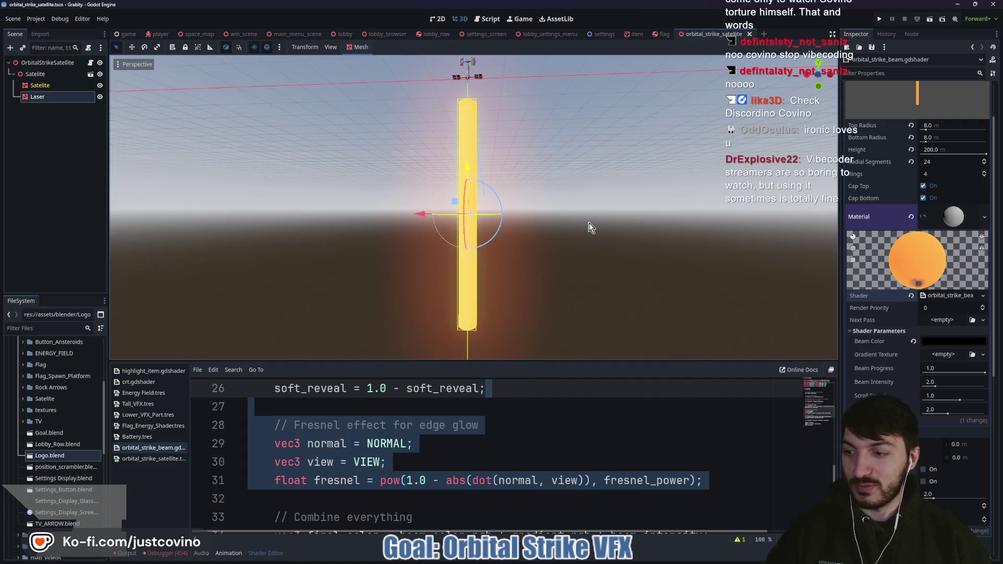
drag(570, 218, 609, 219)
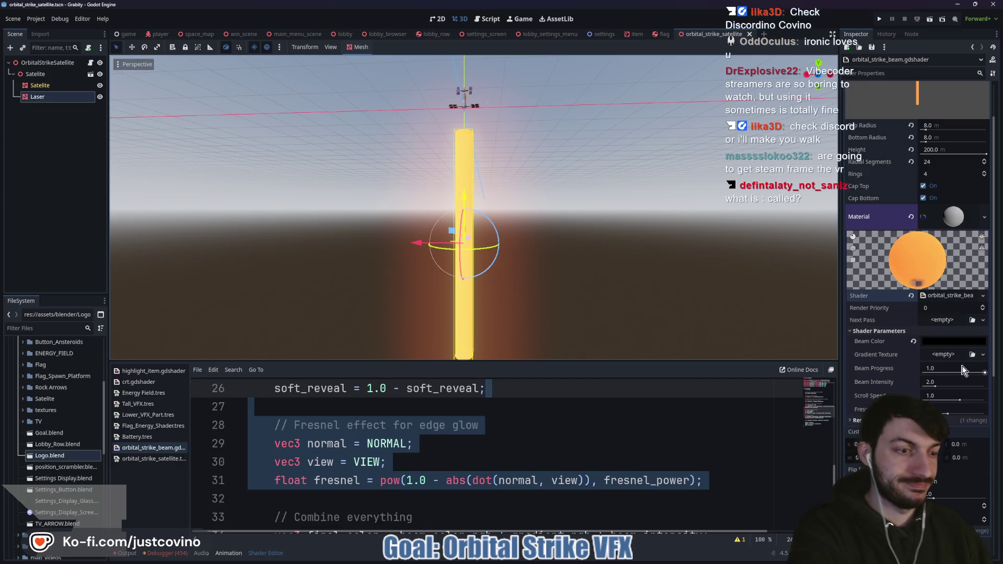
click(941, 354)
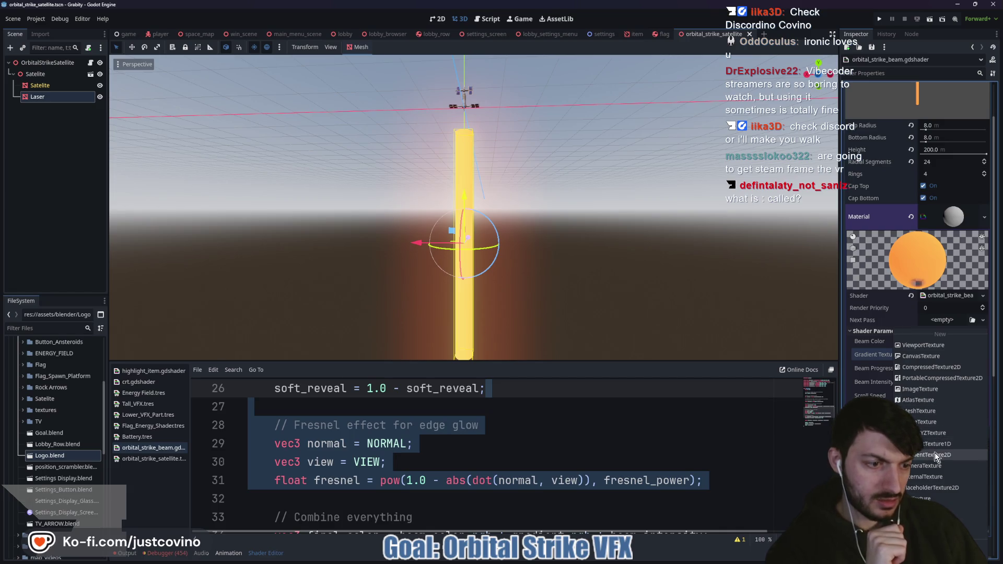
- Give Gradient Texture a new vertical gradient with snapping, then test lowering Beam Progress
click(935, 443)
click(952, 360)
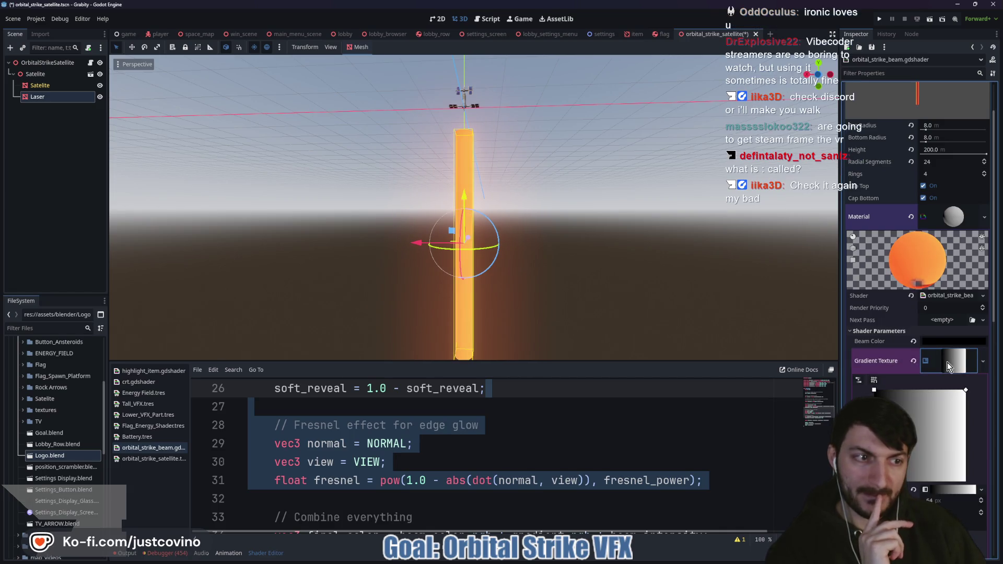
click(874, 381)
drag(874, 389, 921, 458)
drag(966, 392, 921, 393)
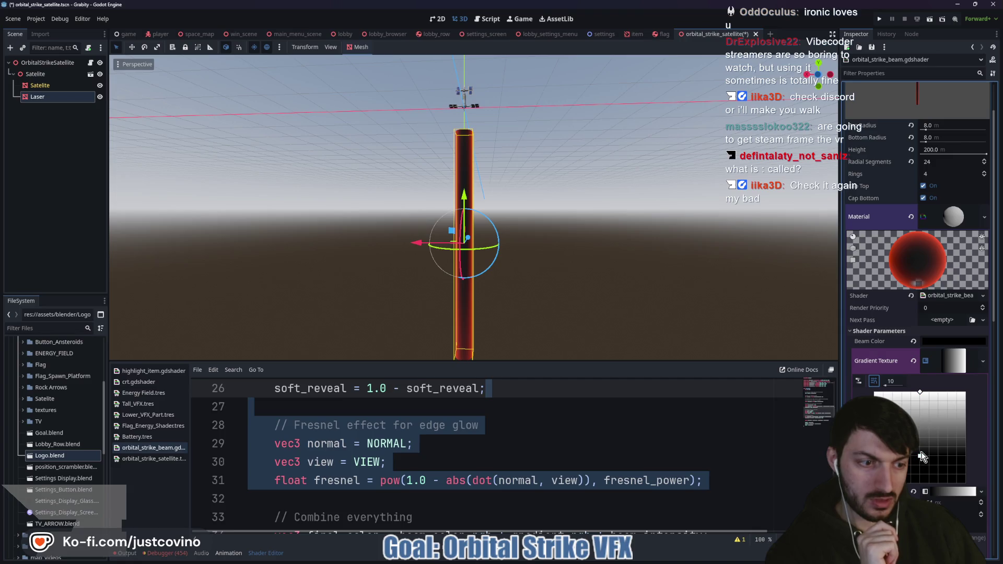
mouse_move(920, 456)
mouse_down()
mouse_move(927, 475)
mouse_move(920, 469)
mouse_up()
click(954, 361)
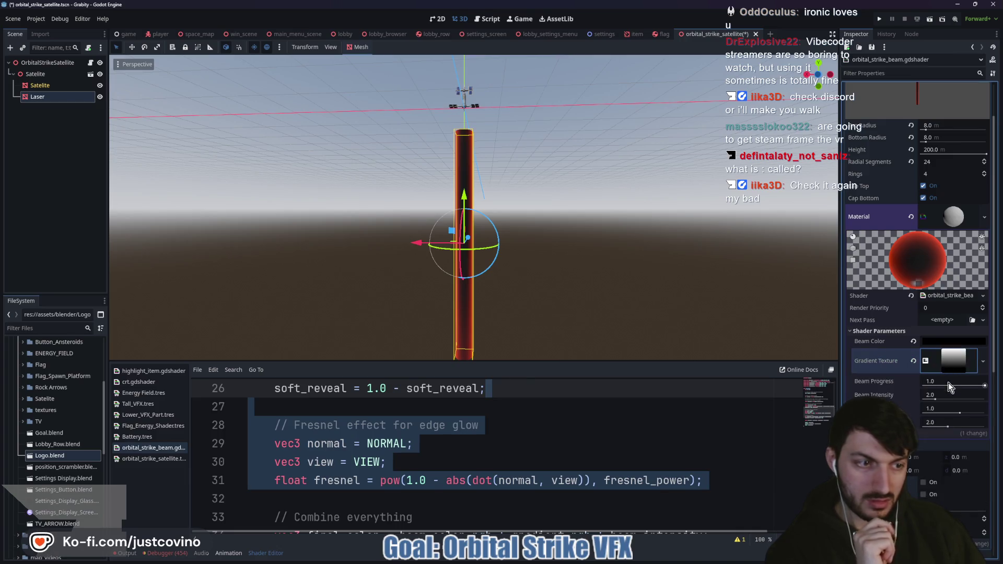
mouse_move(979, 387)
mouse_down()
mouse_move(927, 389)
mouse_move(980, 389)
mouse_up()
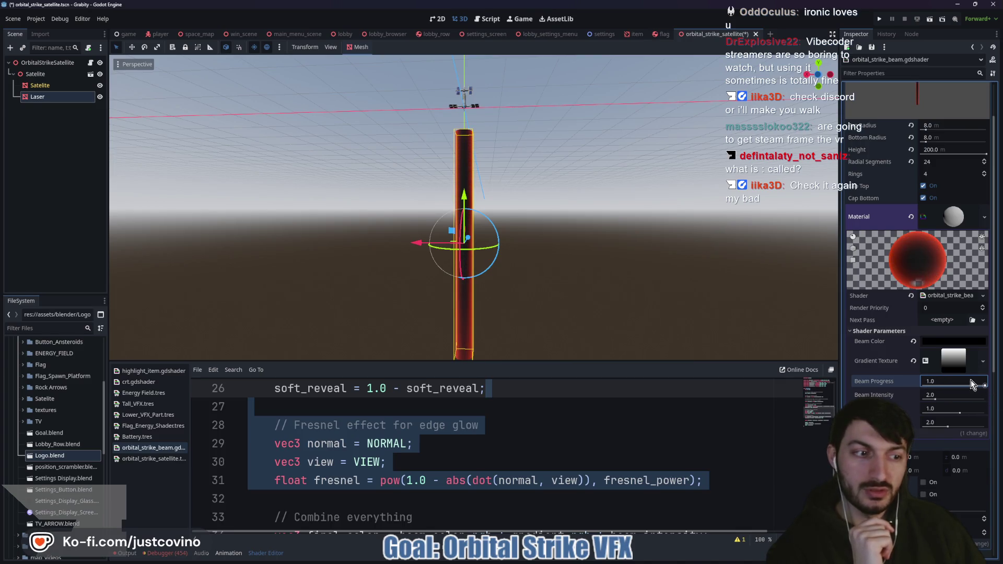
- Reshape the gradient so more of it is white and retest Beam Progress
click(955, 363)
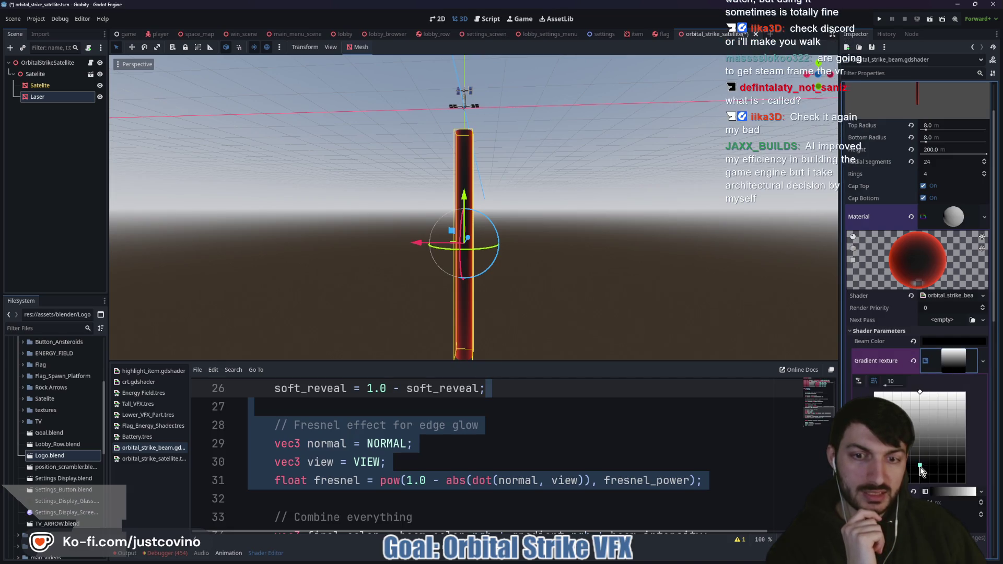
drag(920, 465, 922, 478)
mouse_move(919, 391)
mouse_down()
mouse_move(924, 424)
mouse_move(923, 407)
mouse_move(969, 439)
mouse_up()
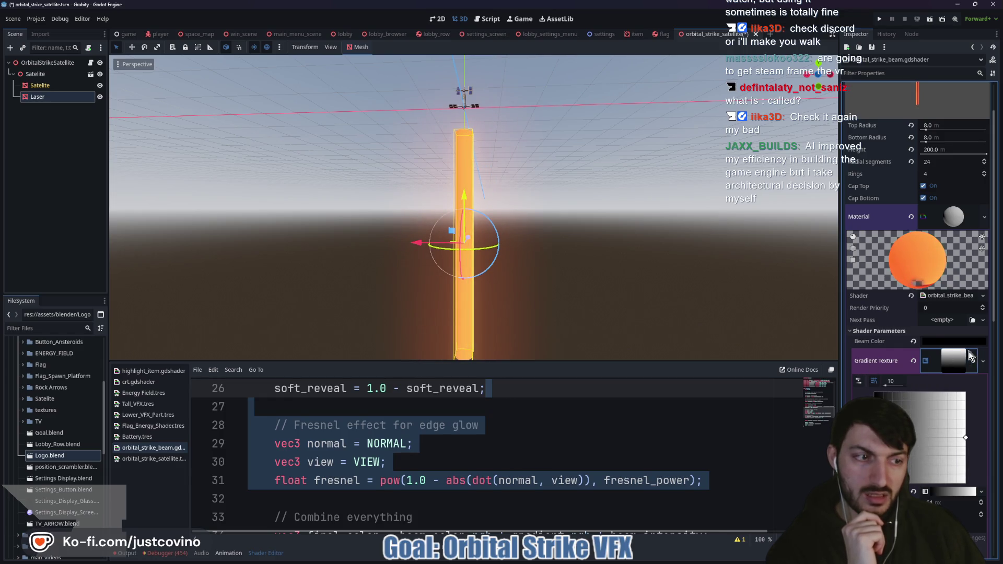
click(952, 359)
mouse_move(985, 389)
mouse_down()
mouse_move(926, 390)
mouse_move(981, 395)
mouse_up()
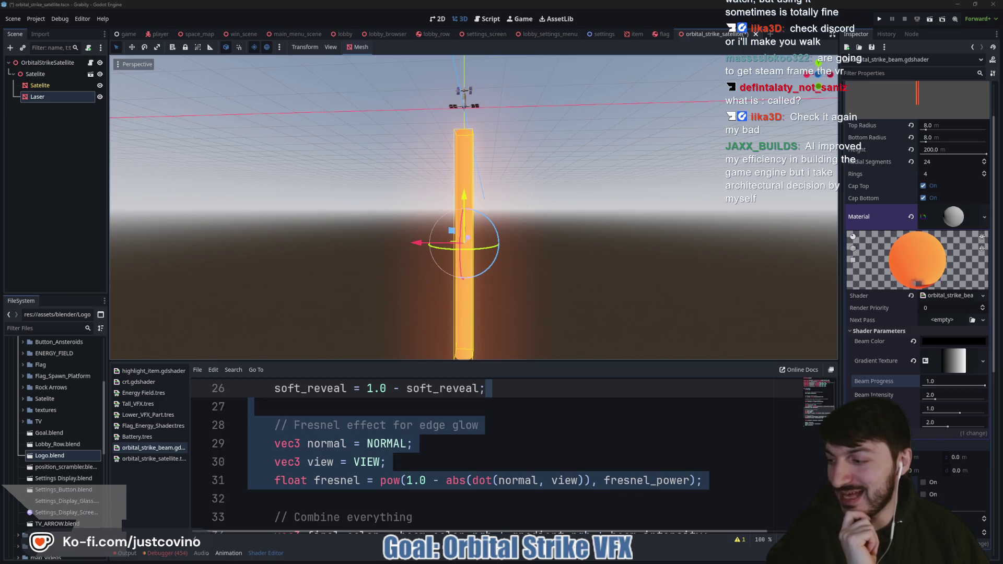
- Save the Orbital_Strike_Orb.blend download into the project's blender assets folder, then return to Godot
key(alt+Tab)
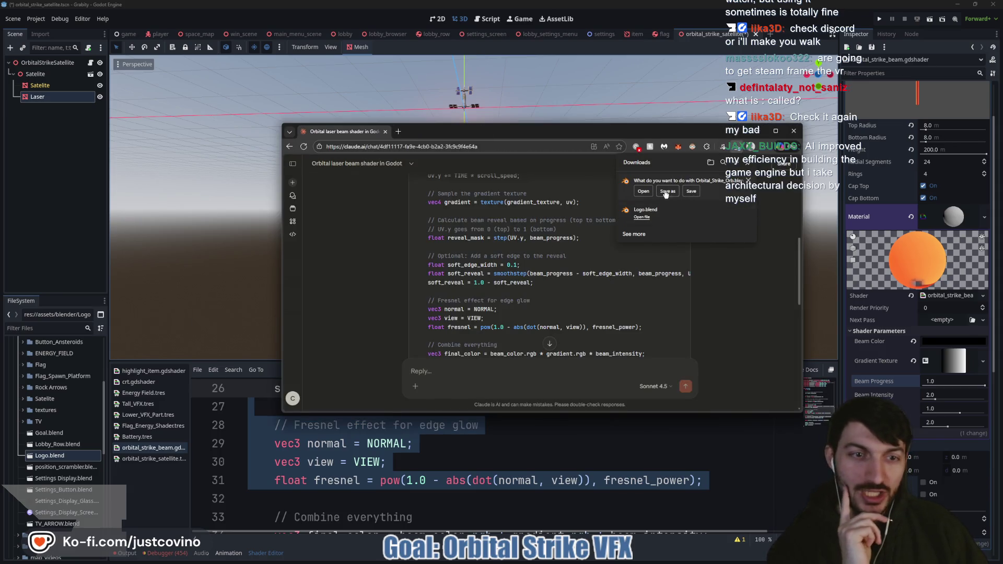
click(667, 192)
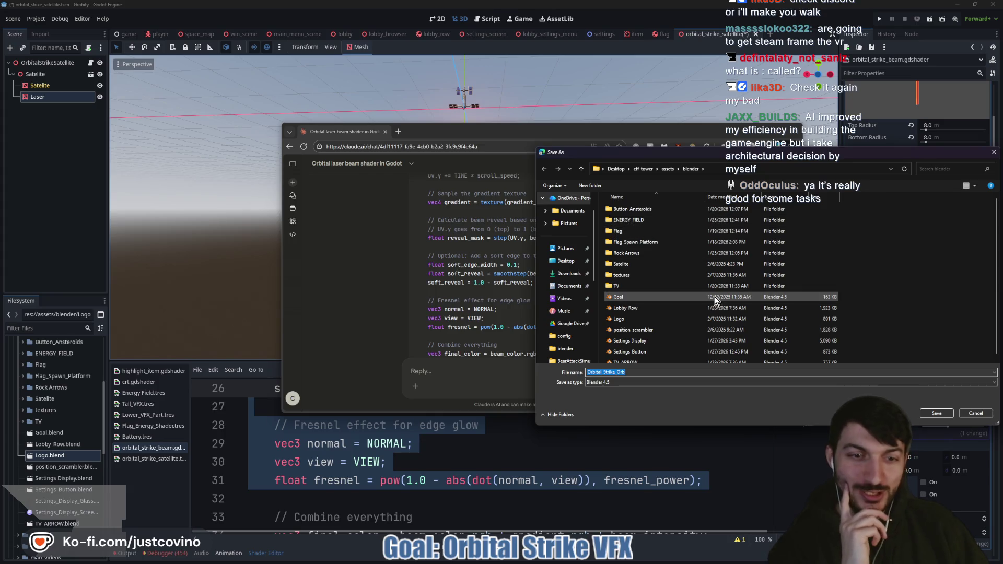
click(935, 416)
click(88, 239)
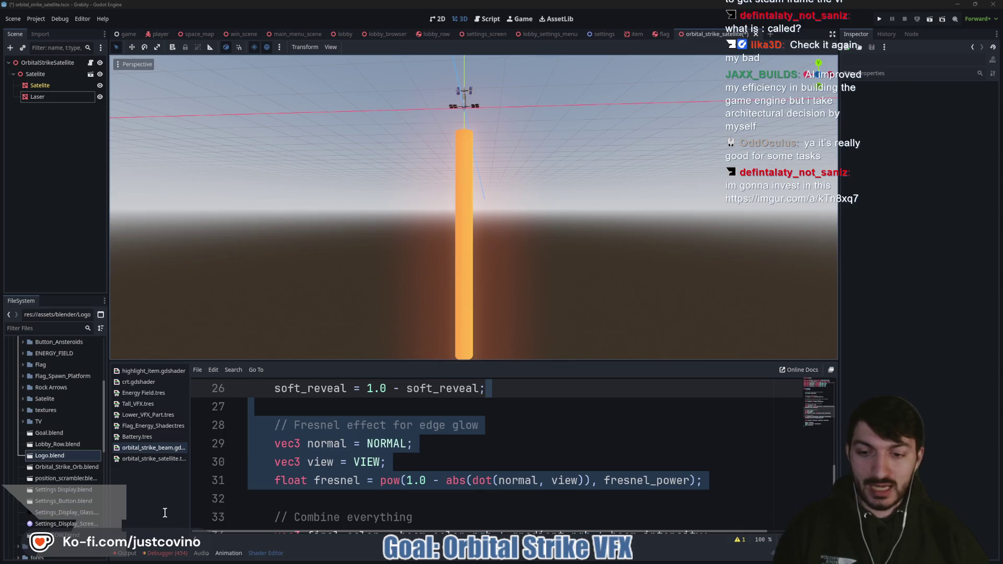
- Orbit the viewport to look down over the satellite and its orange laser beam
mouse_move(560, 257)
mouse_down()
mouse_move(536, 65)
mouse_move(555, 185)
mouse_move(530, 186)
mouse_move(536, 125)
mouse_up()
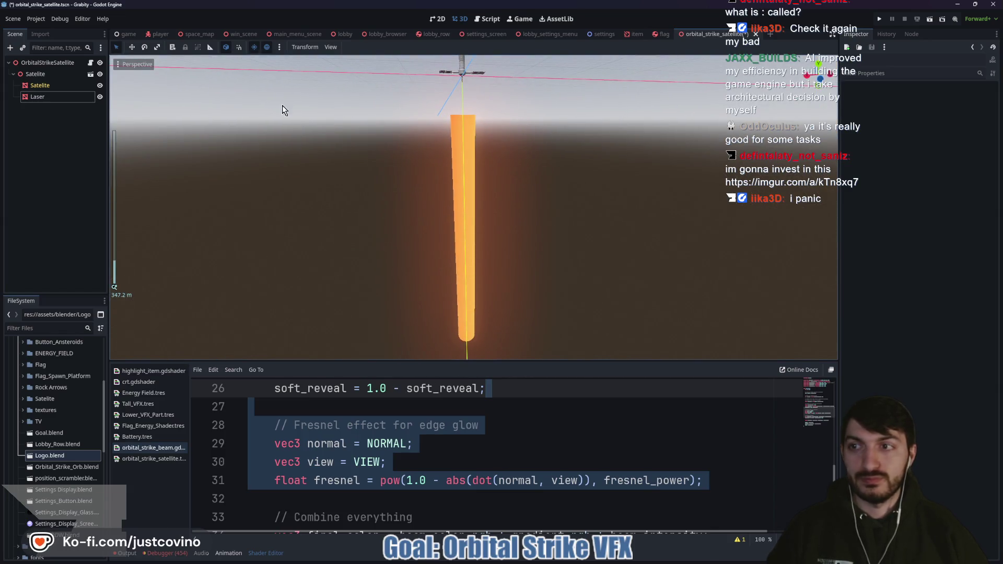
mouse_move(441, 202)
mouse_down()
mouse_move(431, 265)
mouse_move(493, 217)
mouse_move(564, 202)
mouse_move(559, 175)
mouse_up()
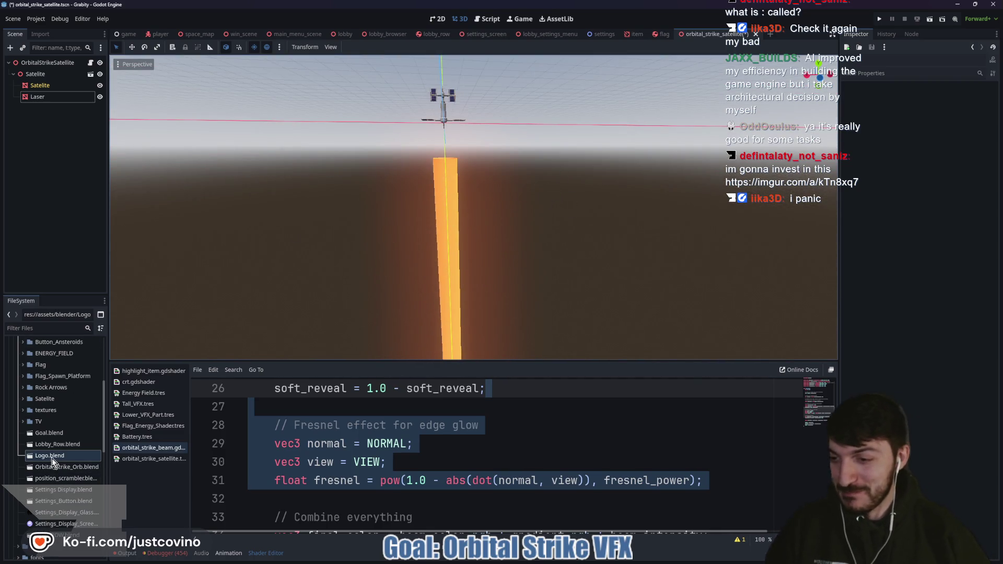
- Save the scene and drag Orbital_Strike_Orb.blend into the 3D viewport
drag(310, 274, 325, 273)
key(ctrl+s)
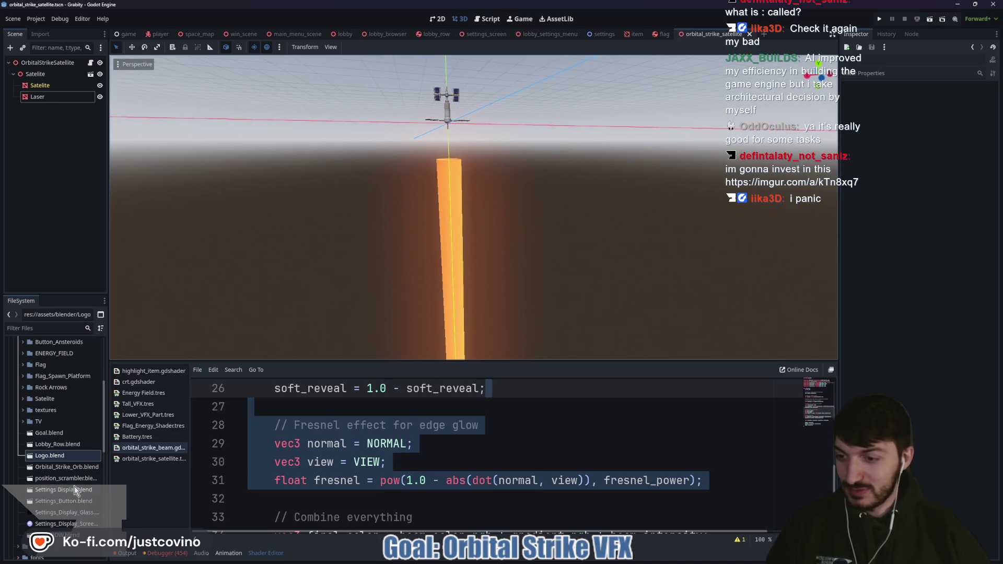
mouse_move(66, 466)
mouse_down()
mouse_move(128, 454)
mouse_move(446, 168)
mouse_up()
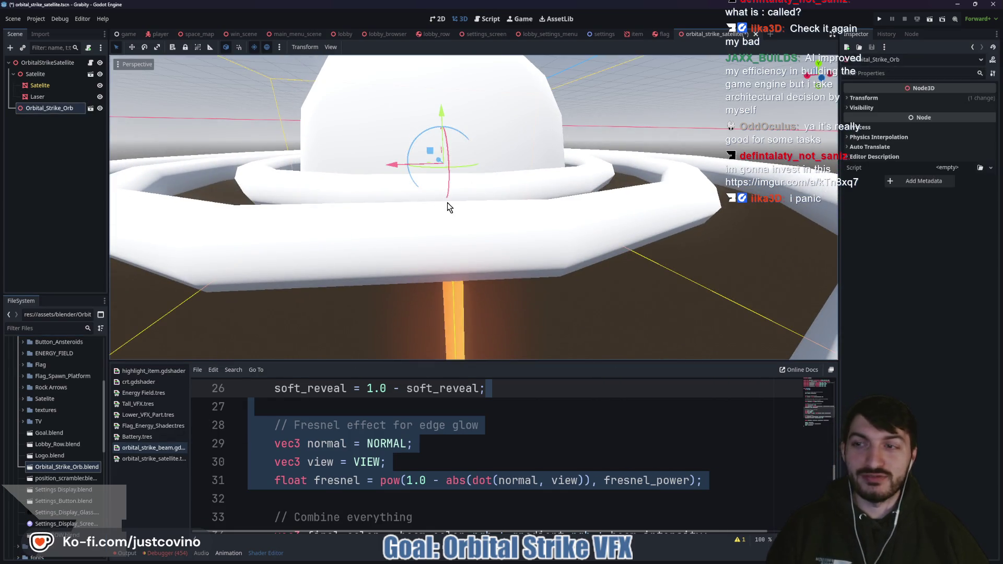
scroll(448, 201, down, 5)
drag(553, 197, 537, 221)
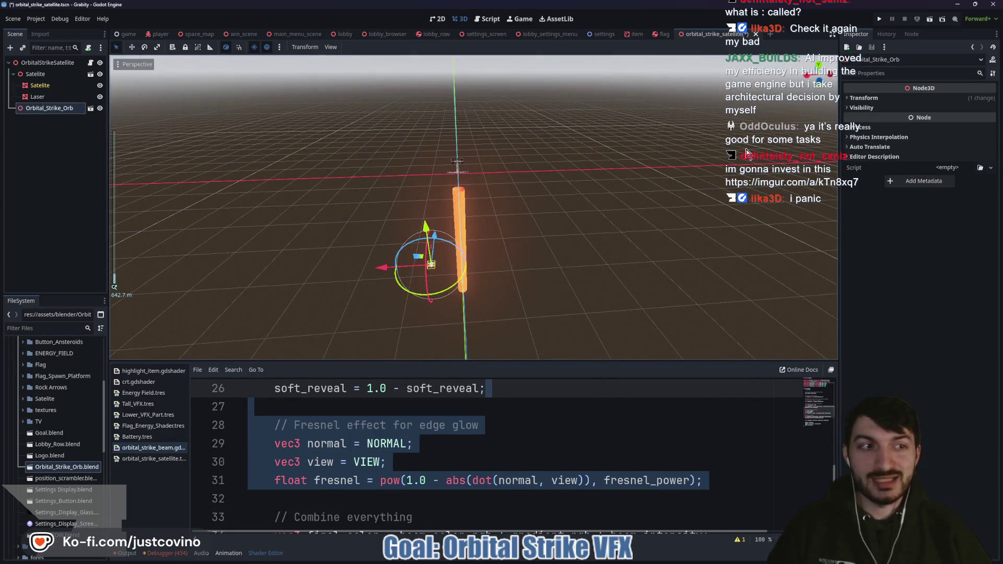
- Reset the orb's position to the origin, then lower it to Y -13.819 beneath the satellite
click(894, 98)
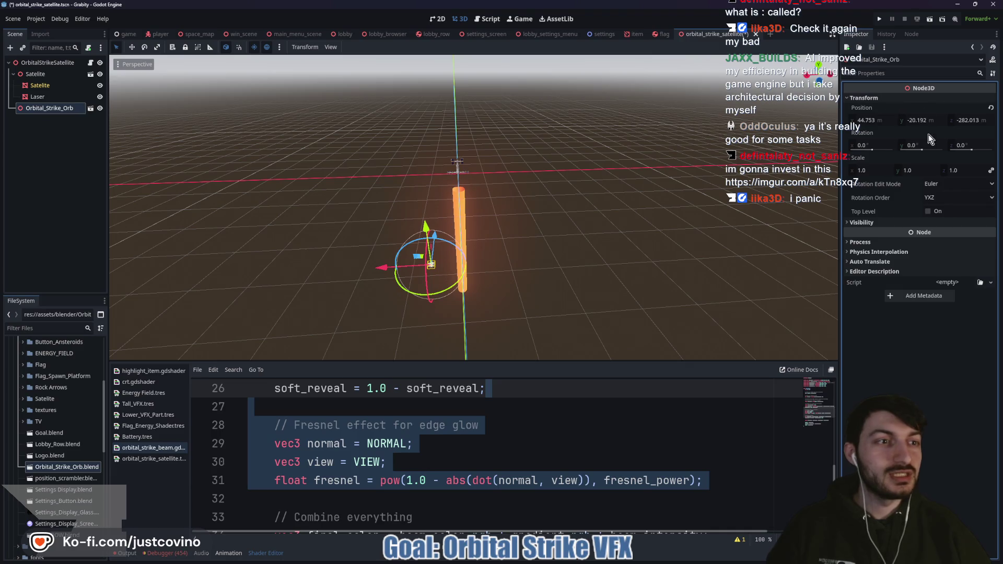
click(990, 107)
scroll(603, 178, up, 5)
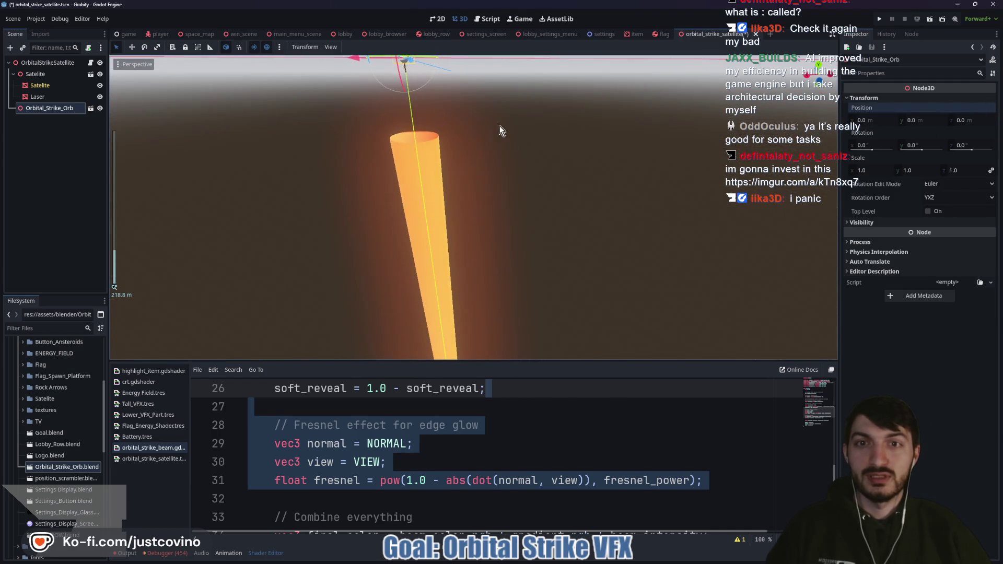
key(f)
drag(489, 130, 491, 156)
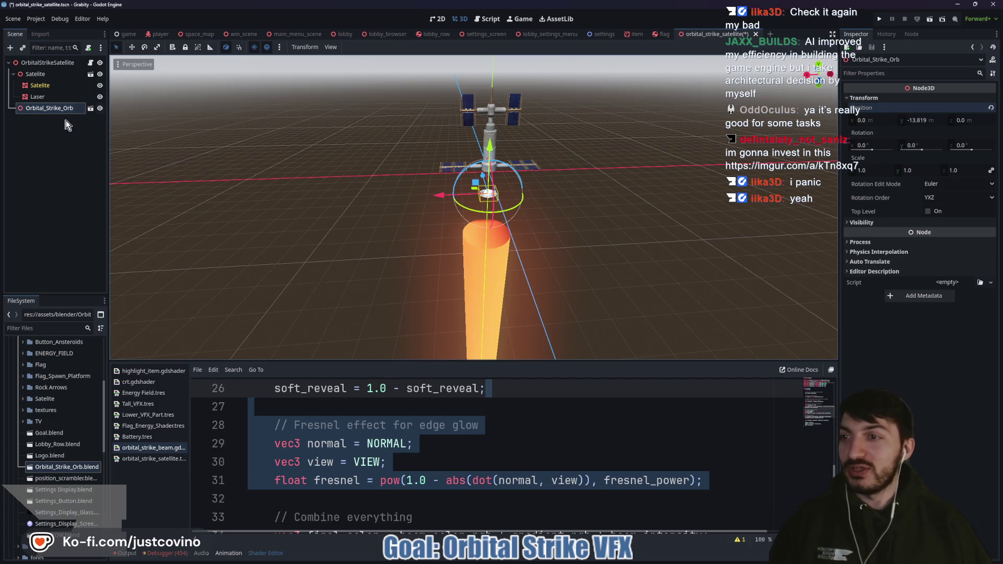
right_click(47, 114)
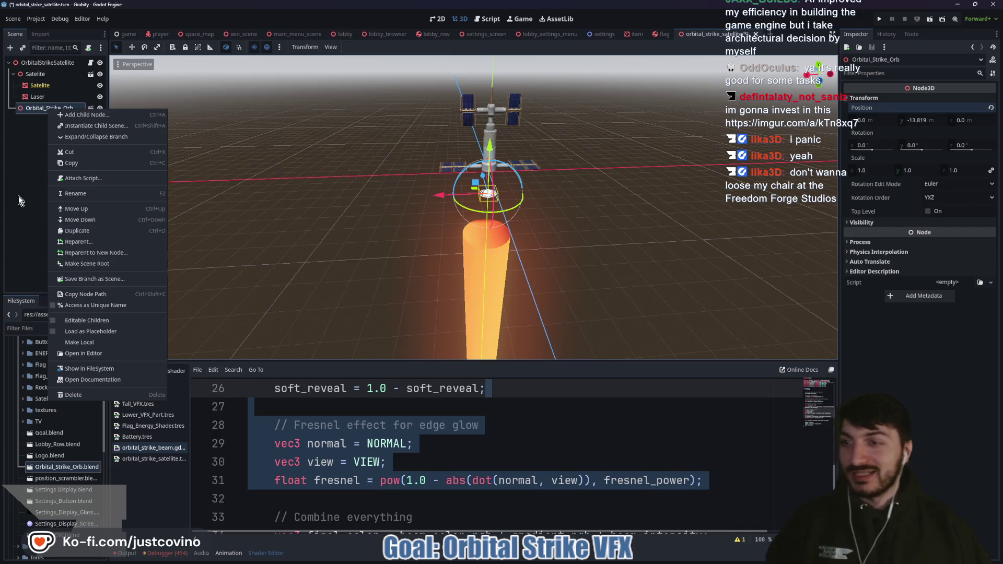
- Scale the orb to 5 on all axes and save the scene
click(520, 172)
click(881, 173)
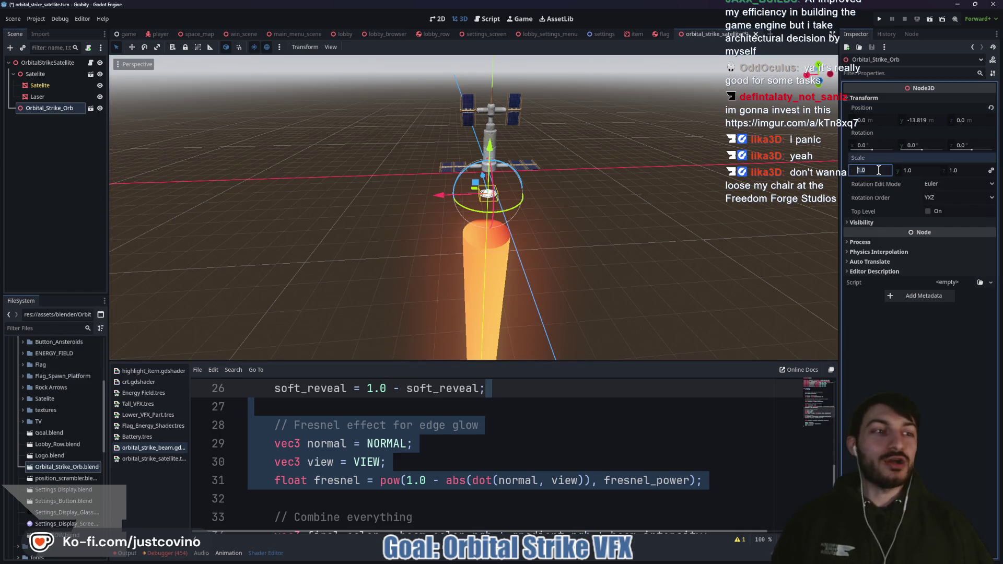
text(5)
key(Return)
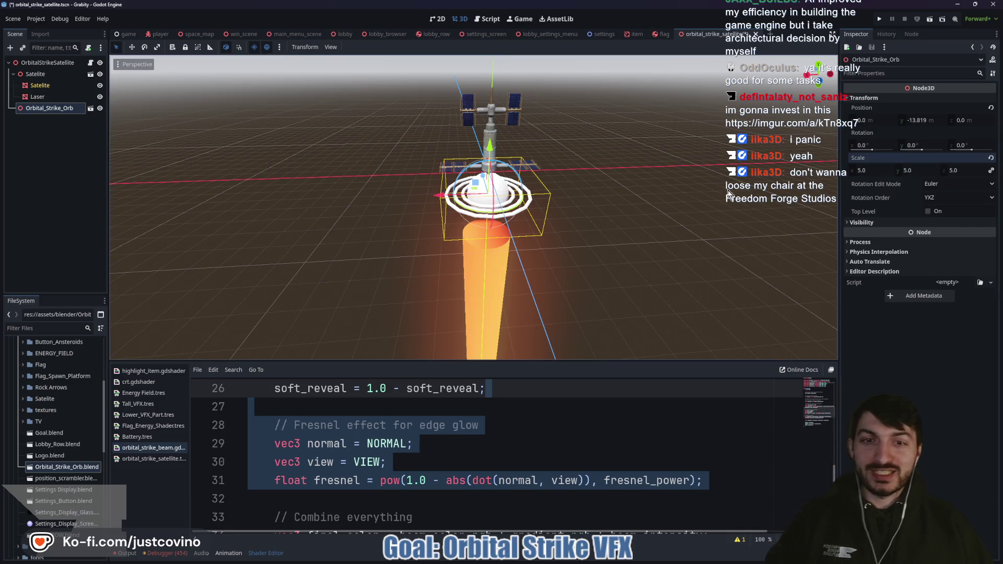
key(ctrl+s)
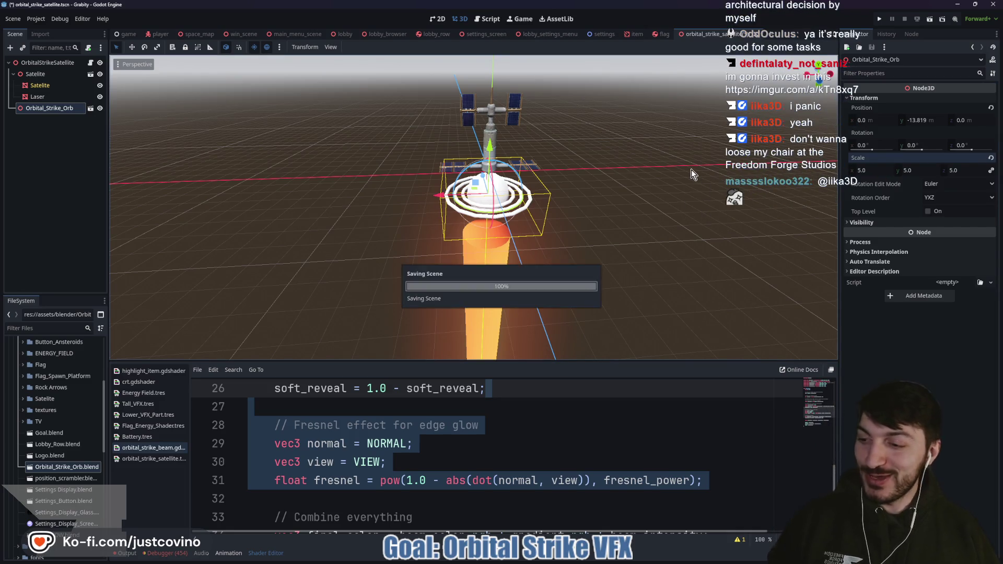
- Reposition the orb to Y -18.764, just below the satellite's solar panels
drag(490, 149, 496, 174)
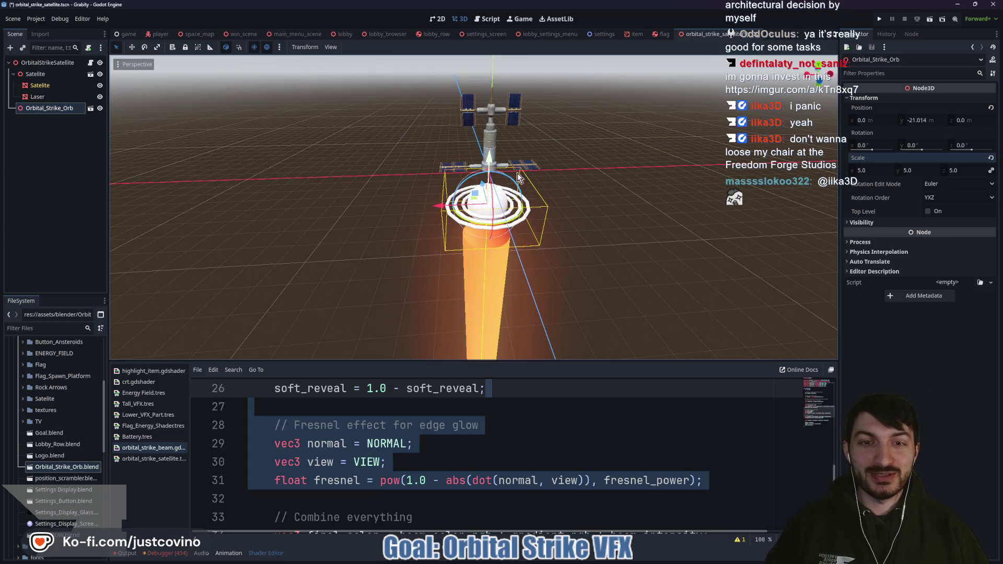
scroll(566, 207, up, 6)
key(f)
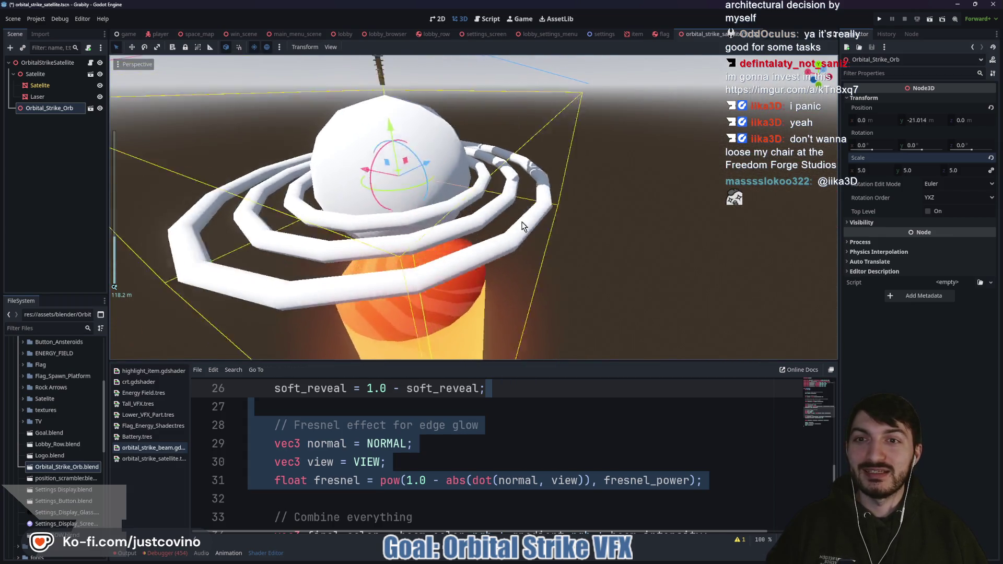
drag(533, 131, 533, 97)
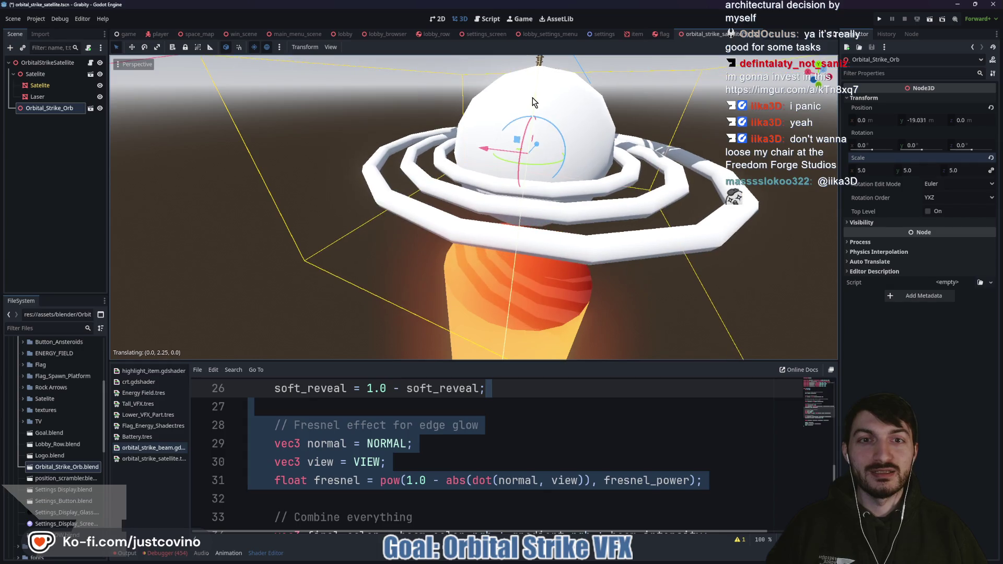
scroll(634, 154, down, 5)
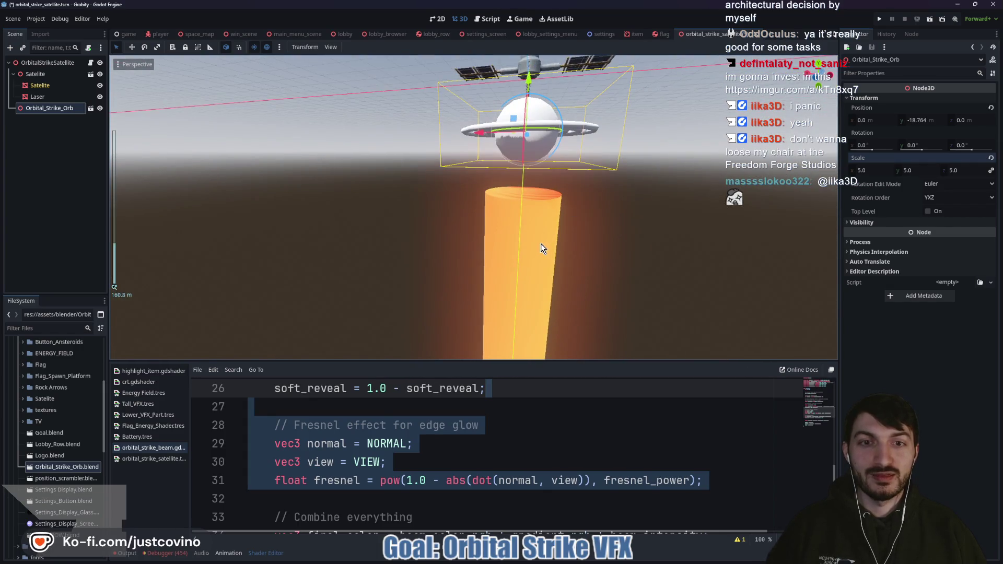
click(541, 244)
- Raise the Laser so it starts right under the satellite's ring
scroll(611, 246, down, 5)
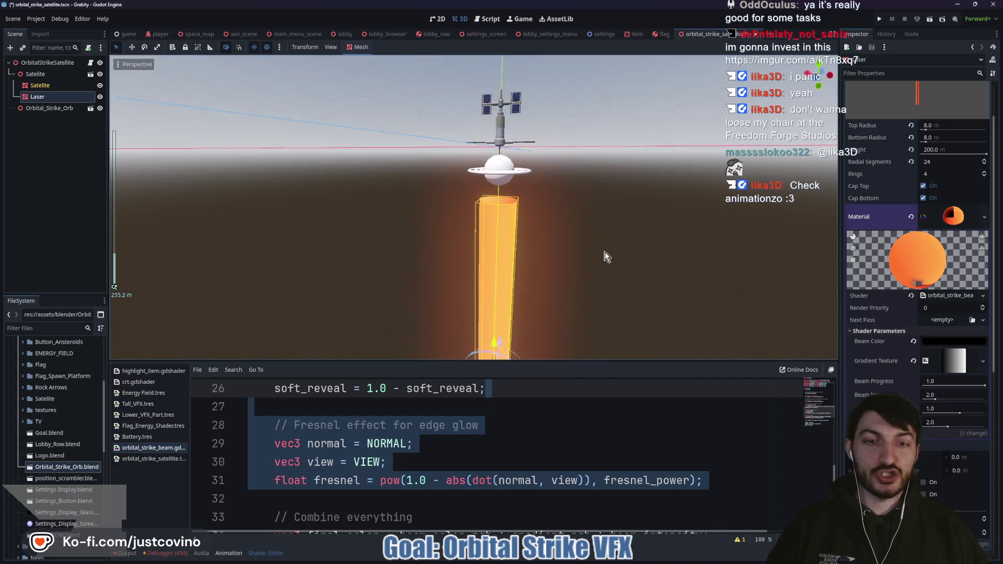
drag(487, 290, 488, 278)
scroll(592, 238, up, 6)
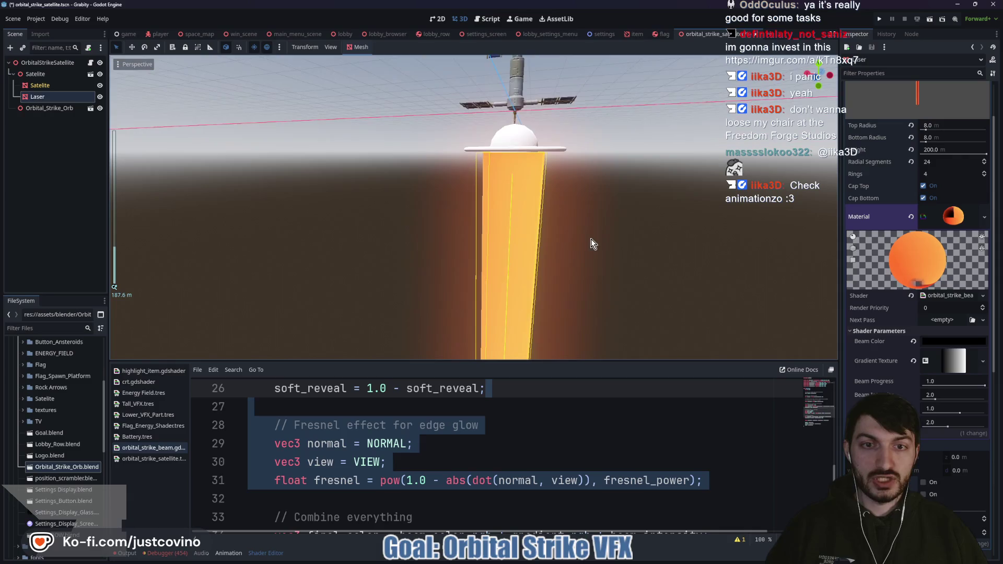
mouse_move(611, 239)
mouse_down()
mouse_move(669, 225)
mouse_move(662, 172)
mouse_move(635, 227)
mouse_move(609, 248)
mouse_up()
scroll(608, 253, down, 3)
scroll(610, 260, up, 3)
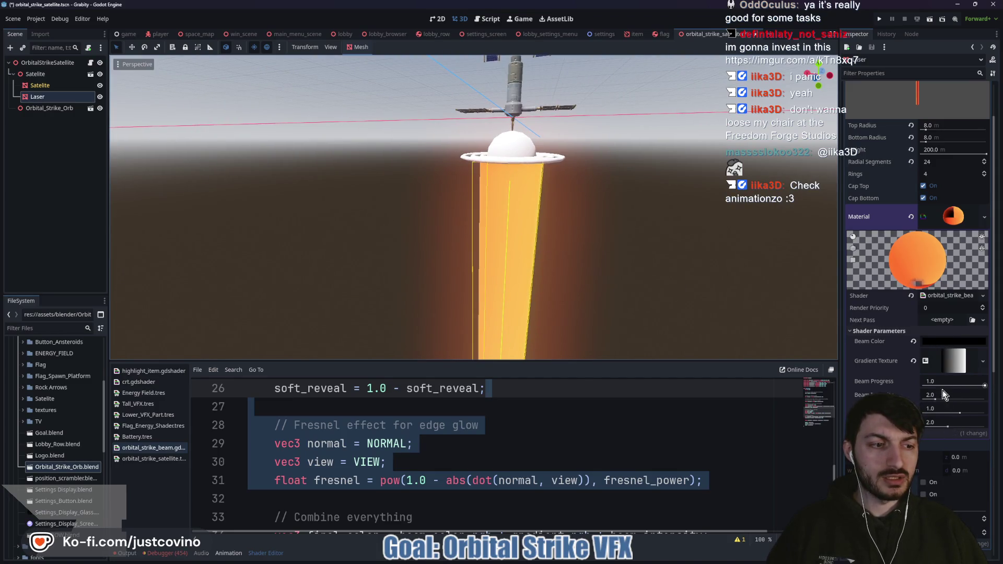
- Set the Laser's Beam Progress shader parameter to 0.0, hiding the beam
drag(984, 388, 916, 388)
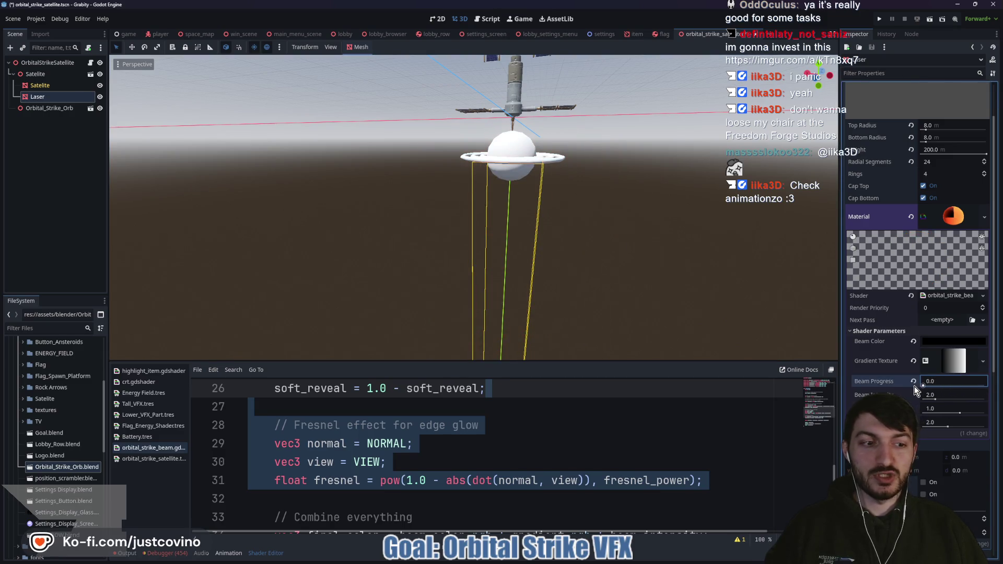
mouse_move(922, 387)
mouse_down()
mouse_move(1002, 391)
mouse_move(833, 397)
mouse_up()
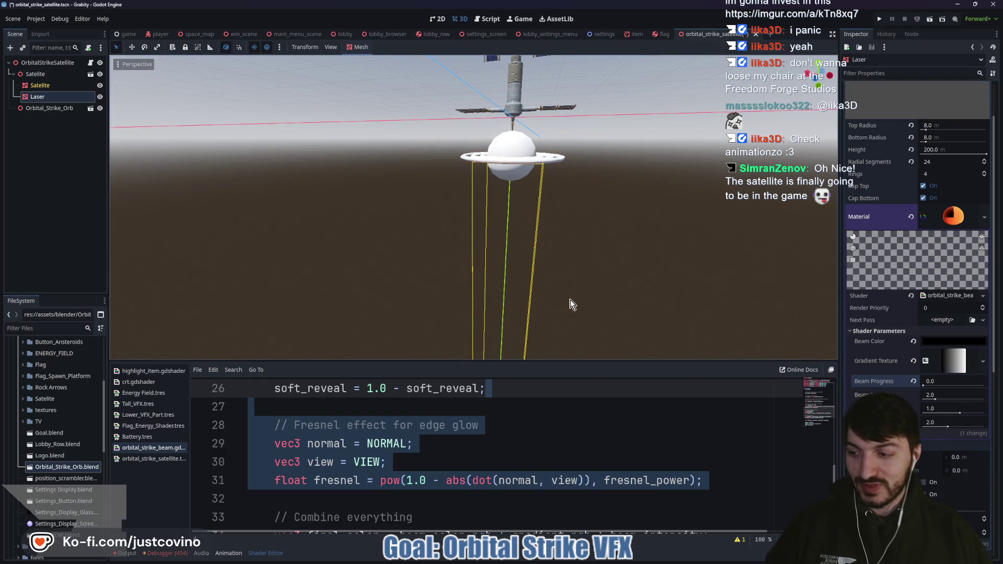
scroll(537, 300, down, 3)
scroll(573, 291, up, 3)
drag(593, 272, 616, 264)
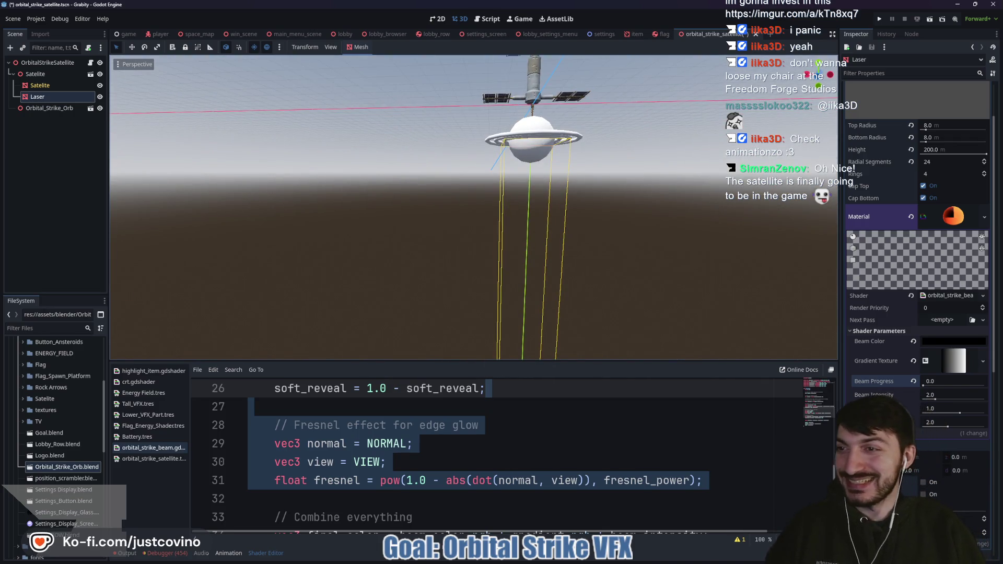
right_click(50, 108)
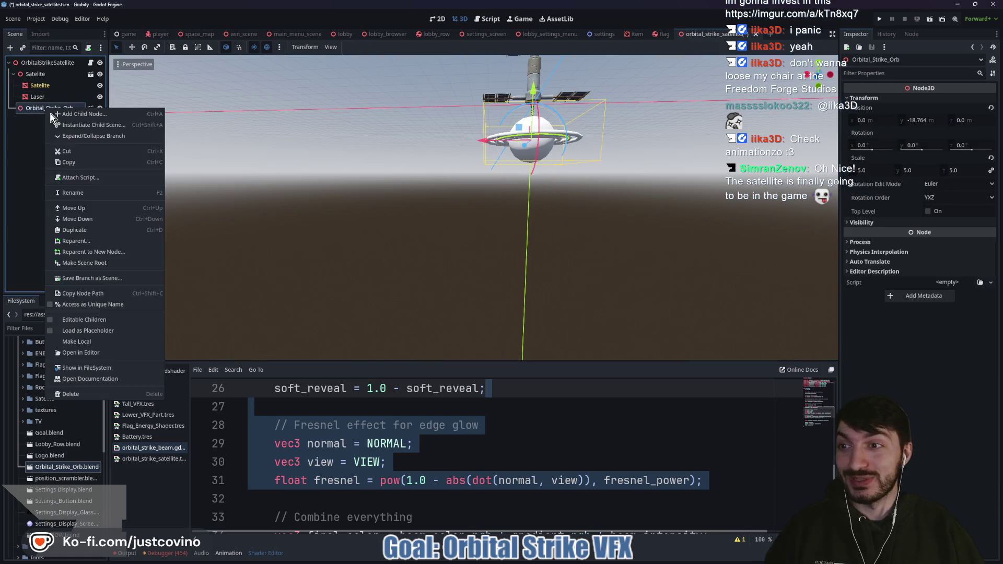
- Enable Editable Children on the orb and preview its Charge_Up animation in the AnimationPlayer
click(78, 319)
click(51, 153)
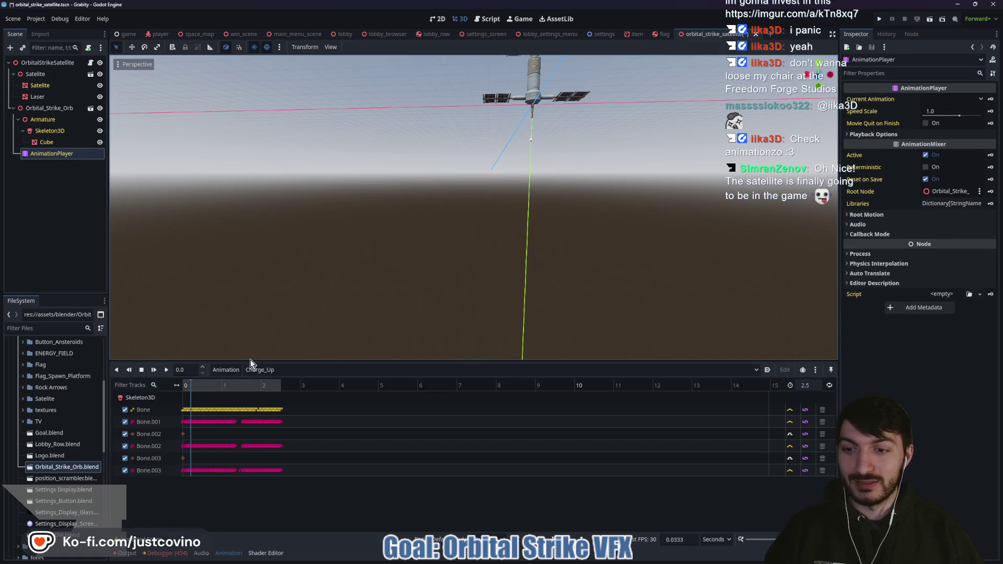
click(167, 370)
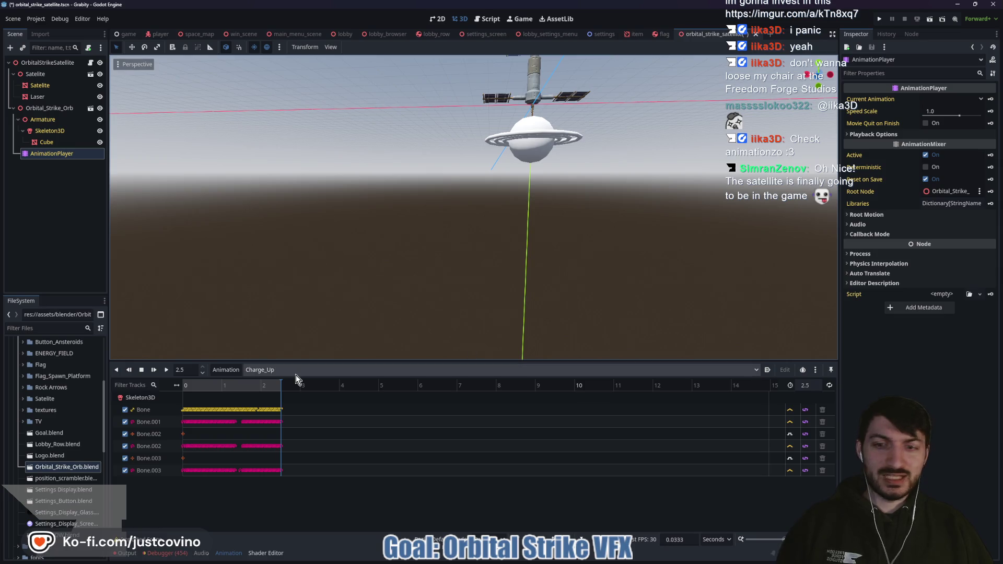
click(167, 369)
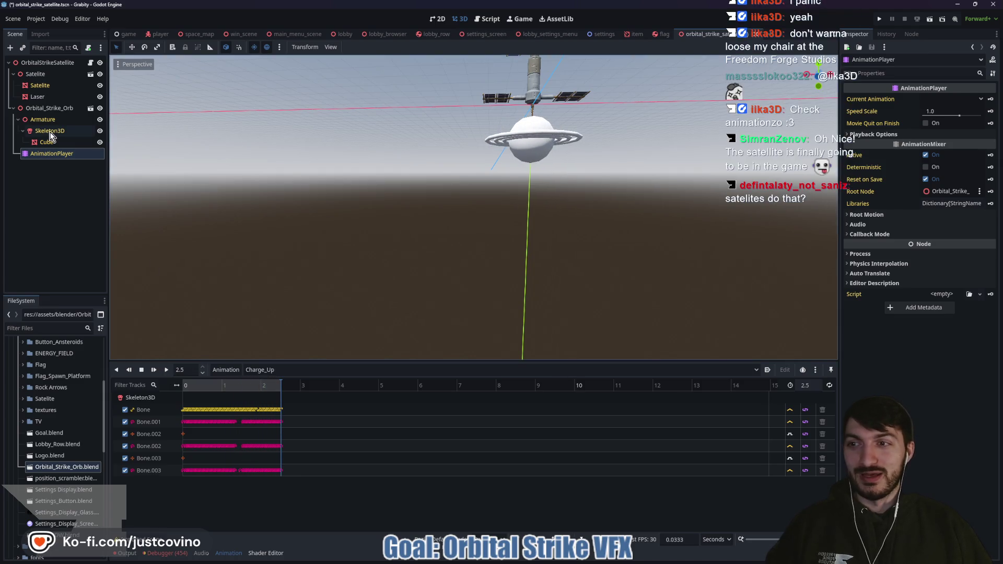
click(37, 97)
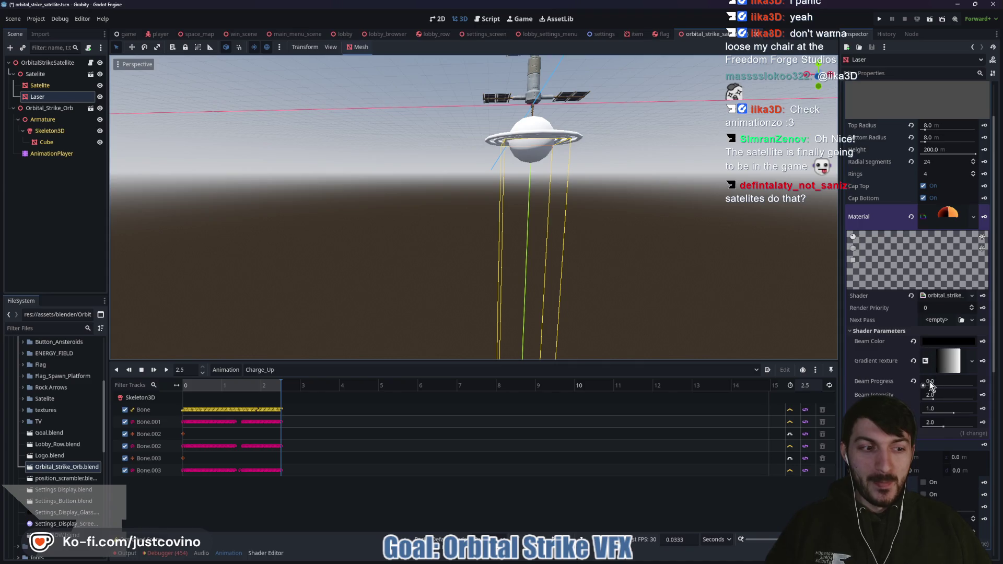
- Return Beam Progress to full length and set Beam Color to orange-yellow dfad4e
drag(924, 386, 1002, 390)
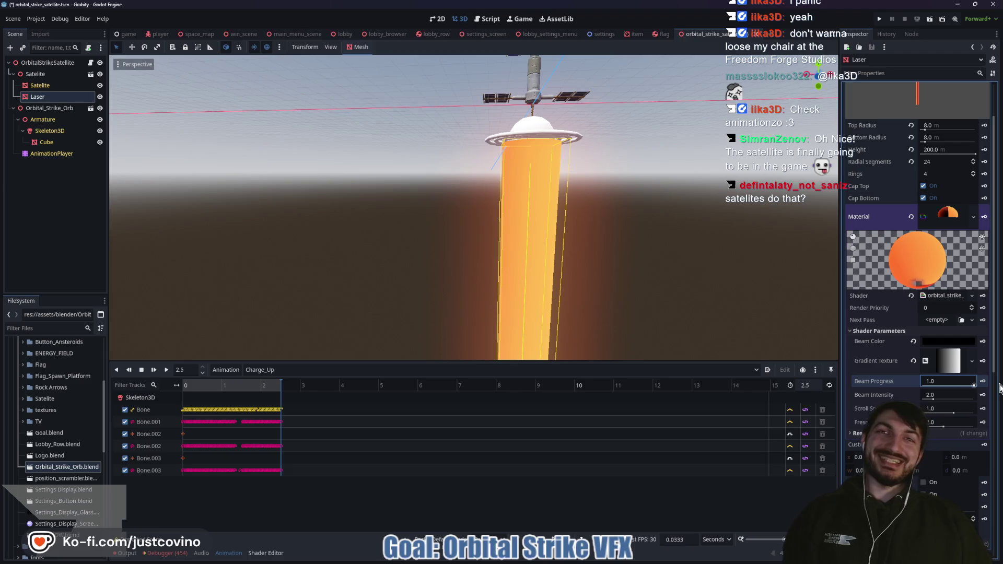
drag(998, 389, 917, 386)
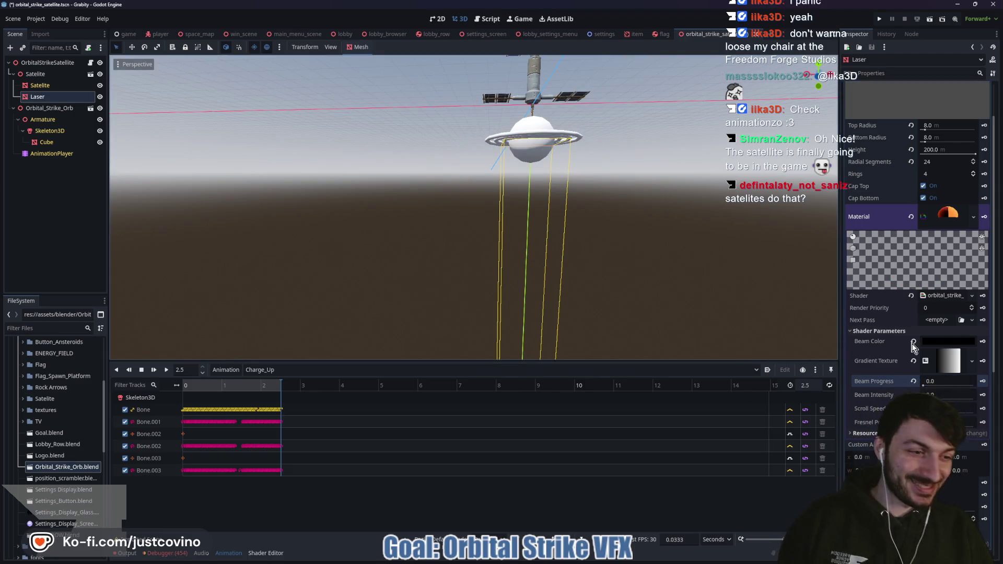
click(913, 380)
click(945, 341)
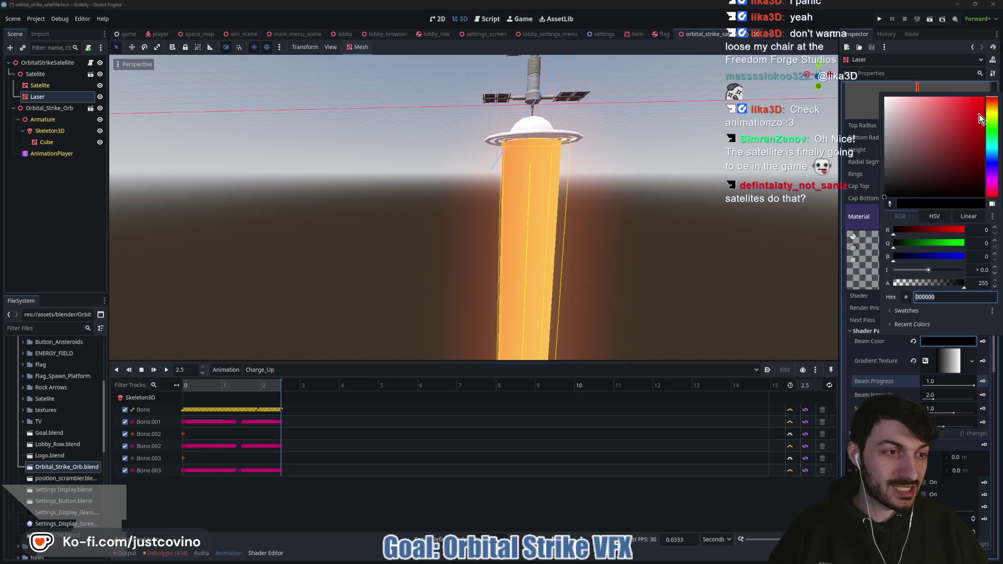
mouse_move(972, 131)
mouse_down()
mouse_move(977, 102)
mouse_move(965, 152)
mouse_move(978, 118)
mouse_move(891, 131)
mouse_move(952, 157)
mouse_move(973, 137)
mouse_move(993, 185)
mouse_move(968, 126)
mouse_move(951, 113)
mouse_up()
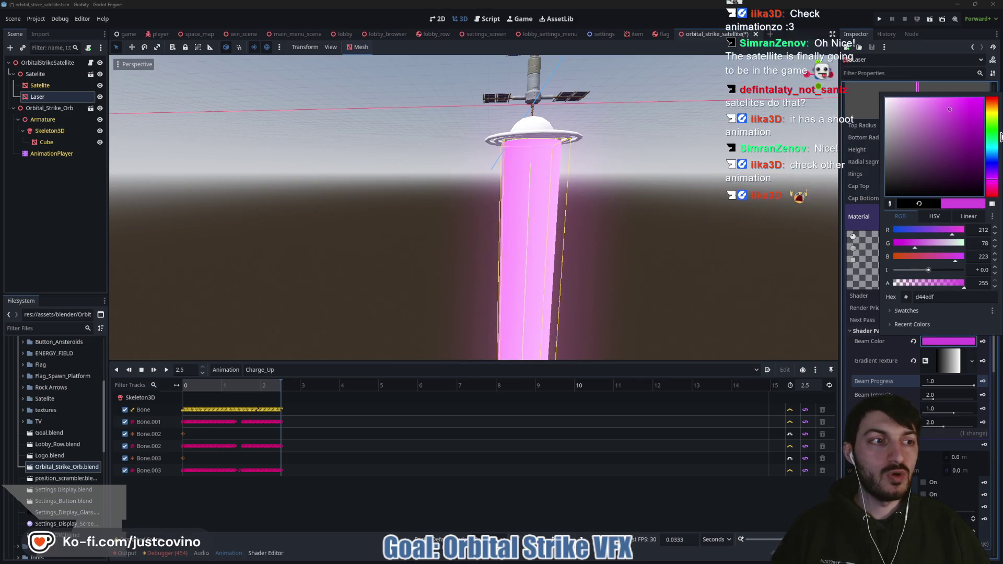
click(994, 114)
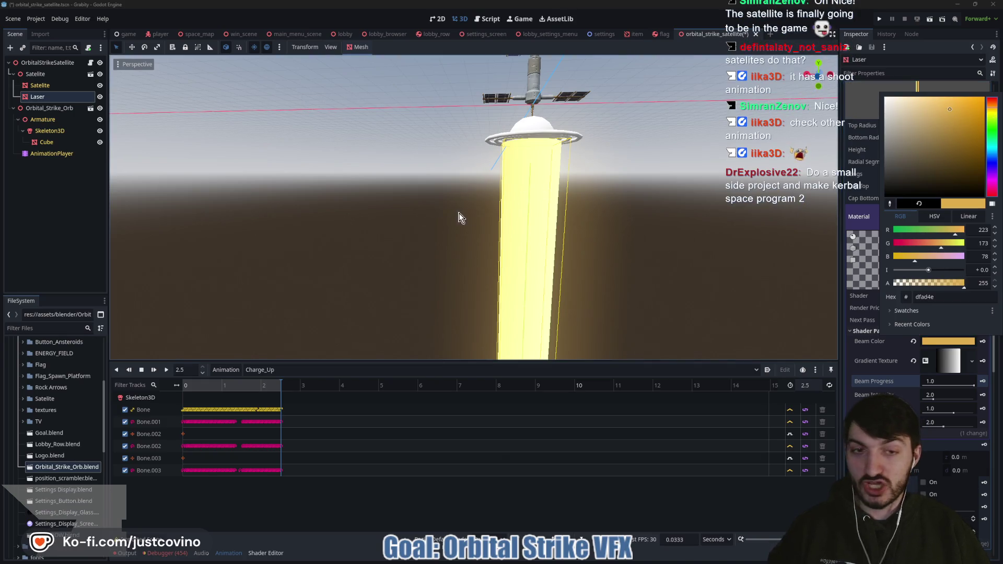
click(43, 157)
- Switch the orb's AnimationPlayer to the Shoot animation and play it
click(287, 369)
click(277, 399)
click(499, 369)
click(266, 407)
click(166, 370)
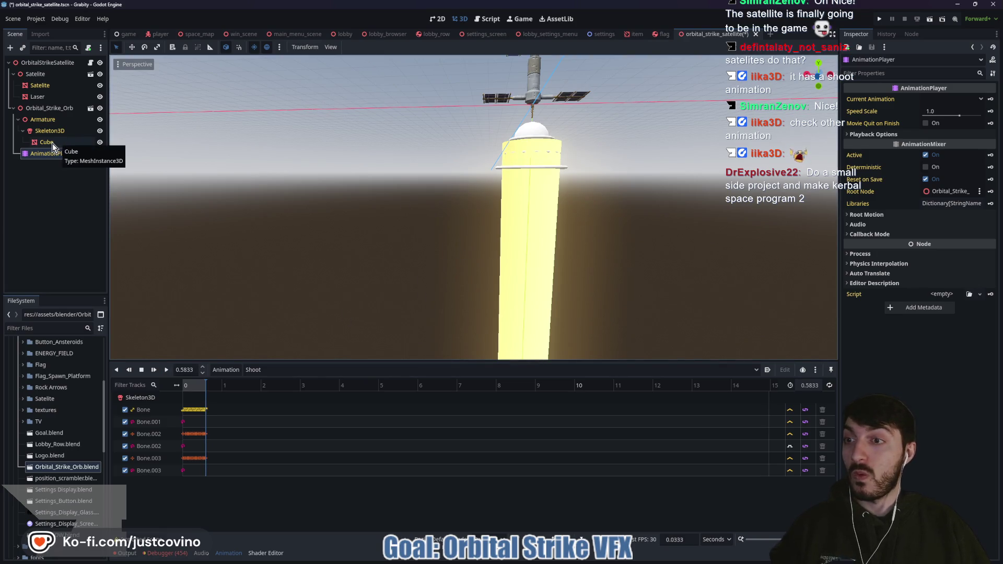
- Lower the Laser so its top sits just below the satellite's lower ring, checking from several angles
click(41, 99)
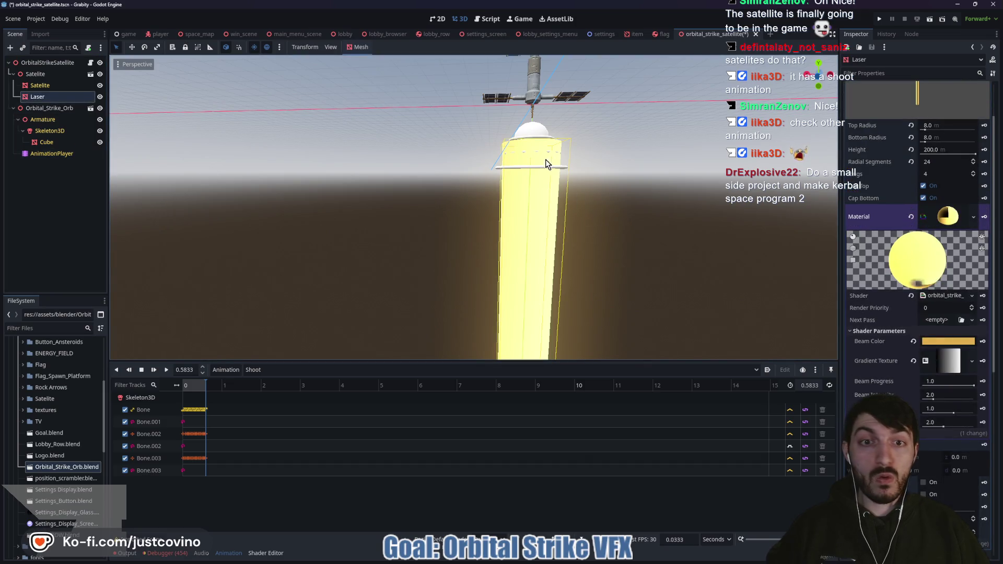
scroll(502, 314, down, 3)
drag(502, 314, 504, 310)
scroll(604, 236, up, 5)
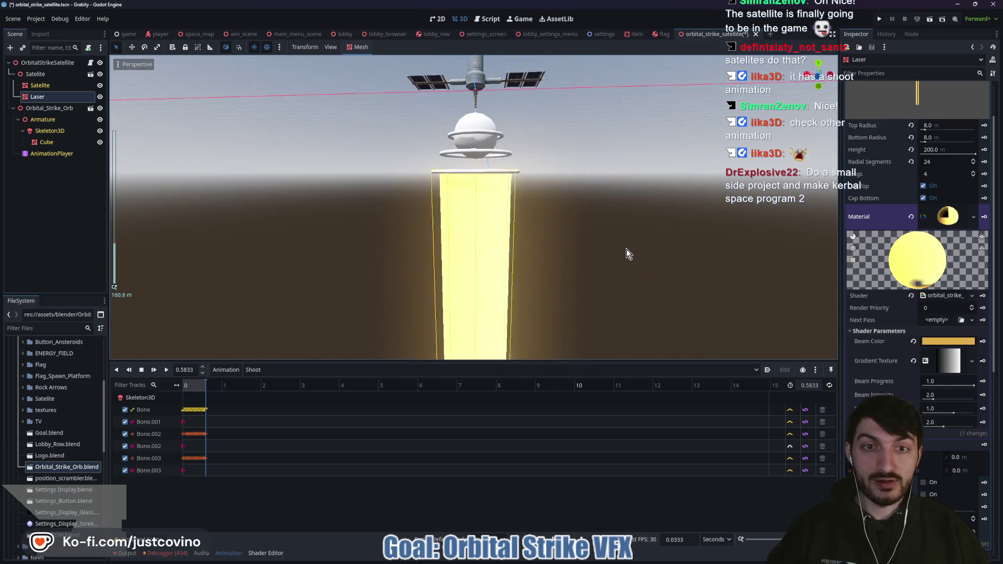
scroll(585, 258, down, 3)
mouse_move(563, 261)
mouse_down()
mouse_move(520, 265)
mouse_move(529, 250)
mouse_move(515, 259)
mouse_up()
scroll(515, 259, down, 2)
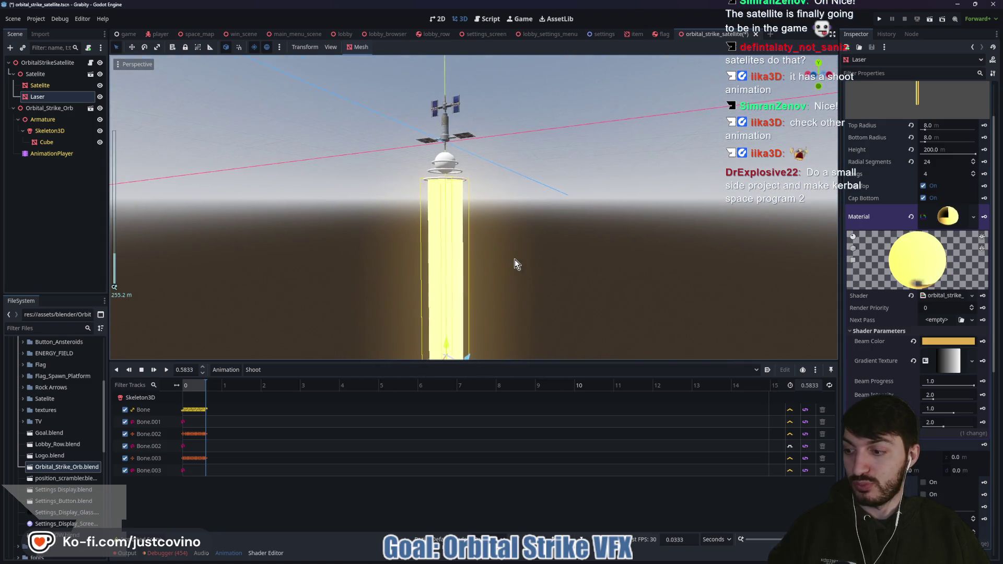
drag(504, 298, 516, 275)
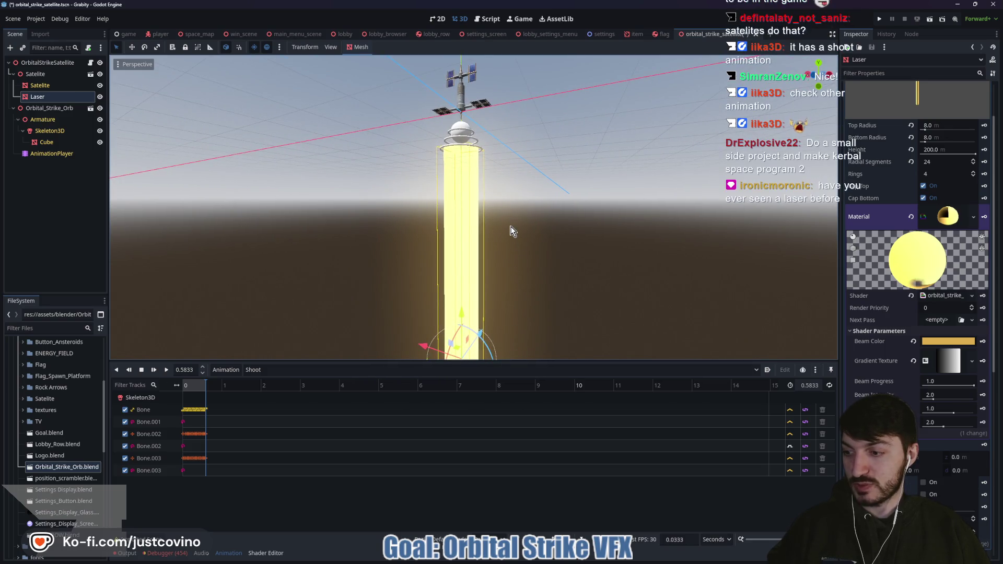
drag(510, 224, 532, 226)
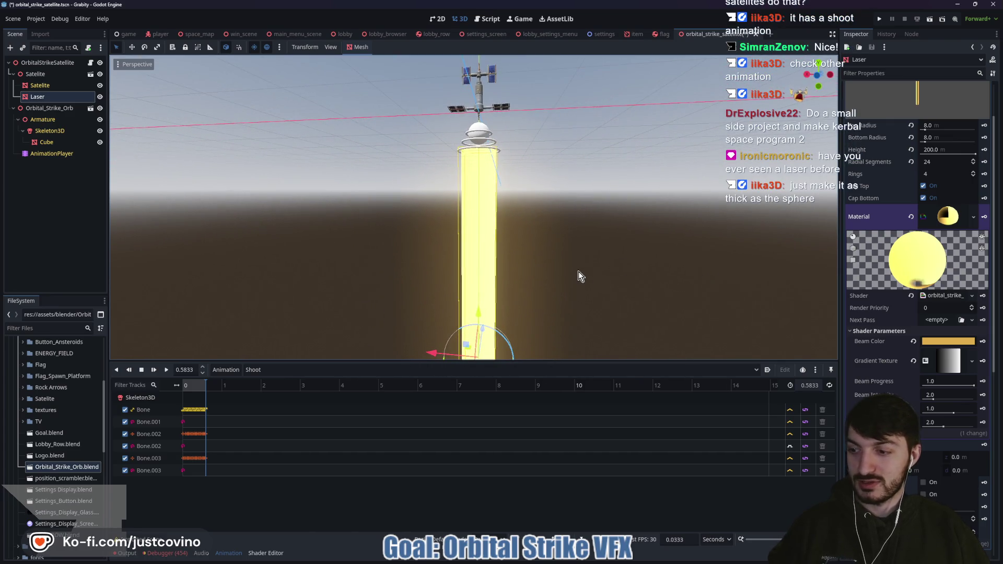
scroll(575, 268, down, 5)
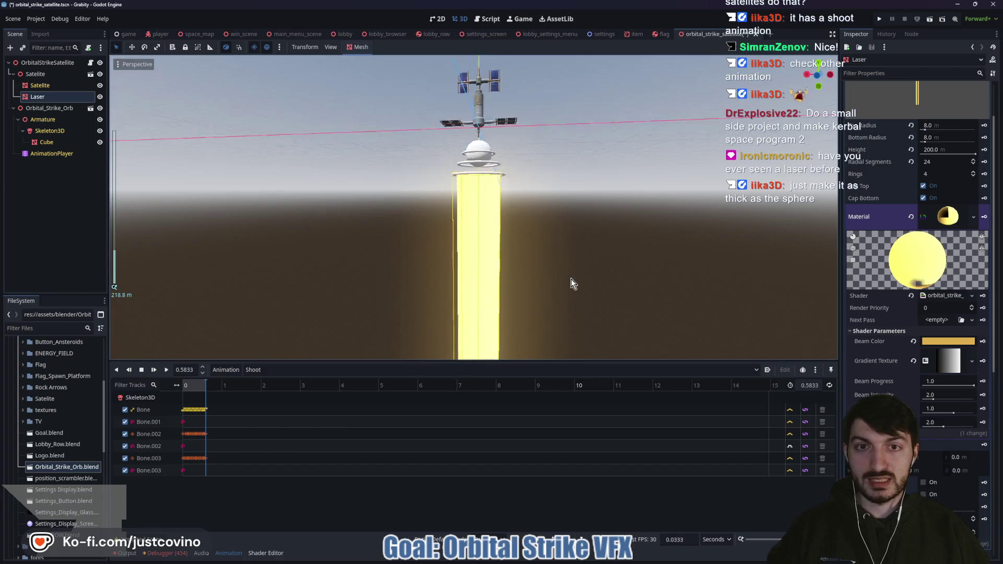
scroll(572, 311, up, 6)
drag(604, 331, 597, 255)
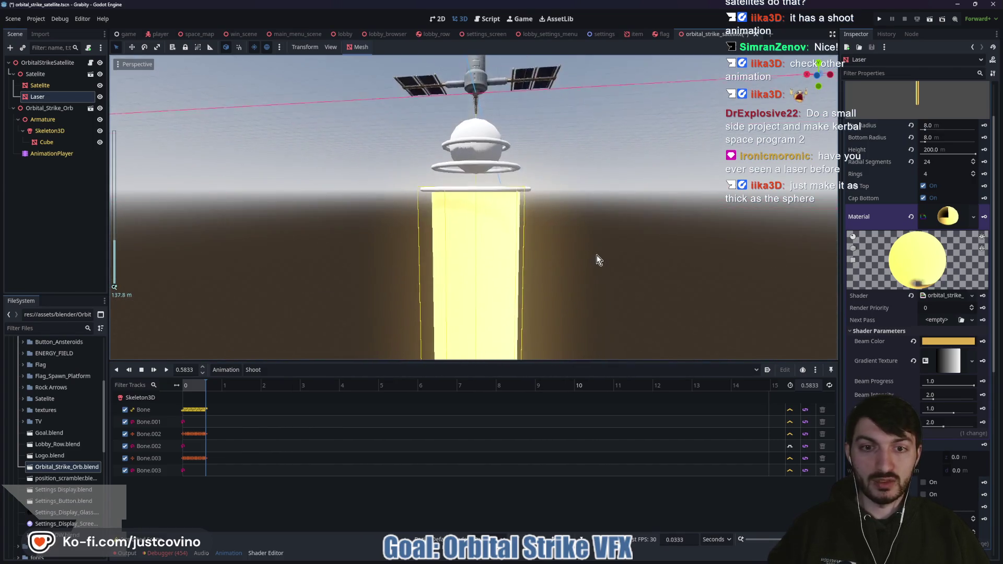
- Set the Laser cylinder's Top Radius and Bottom Radius to 6.0 m for a slimmer beam
click(938, 127)
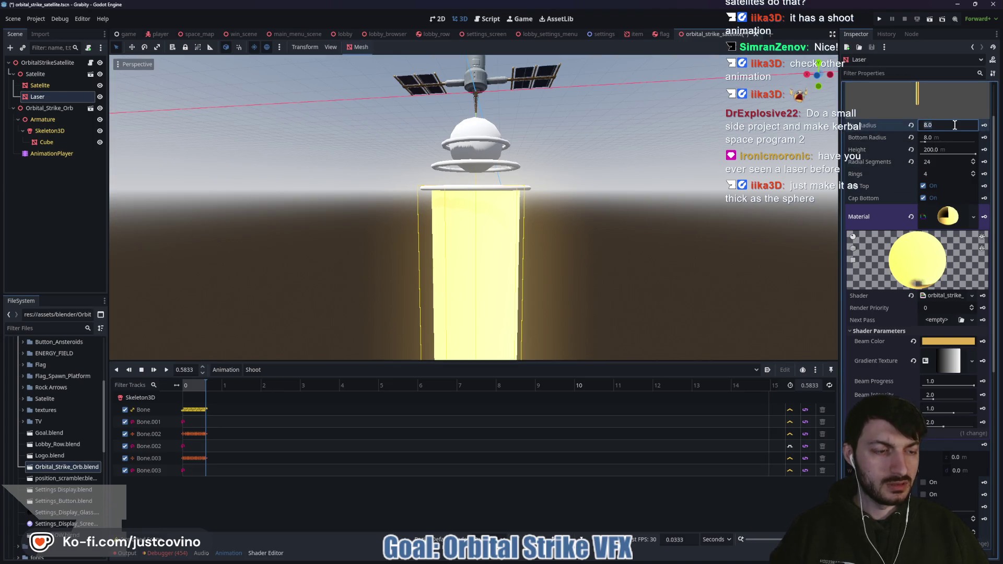
text(6)
key(Tab)
text(6)
key(Return)
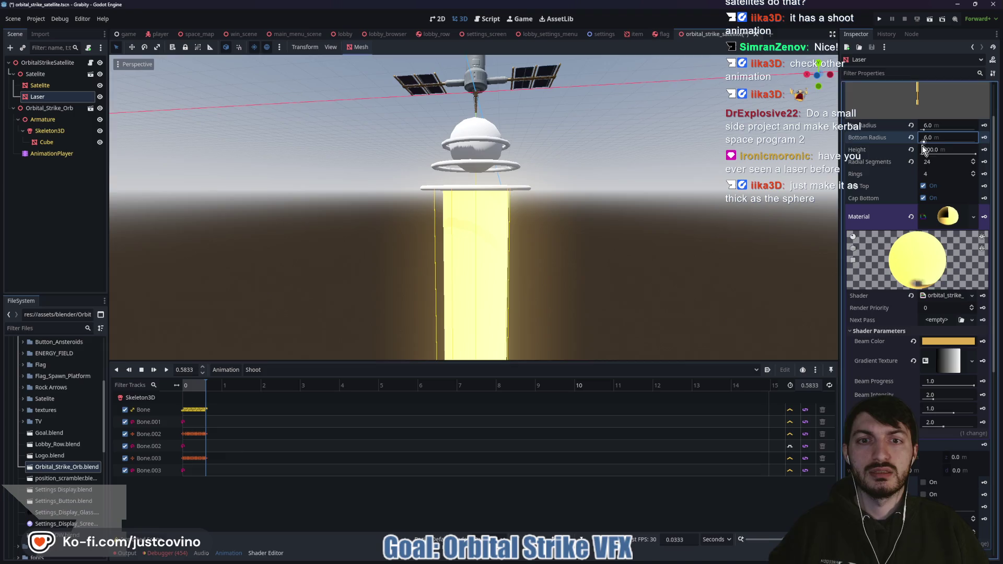
mouse_move(593, 246)
mouse_down()
mouse_move(597, 256)
mouse_move(635, 236)
mouse_move(614, 186)
mouse_move(579, 267)
mouse_move(550, 287)
mouse_move(488, 200)
mouse_move(531, 183)
mouse_move(512, 265)
mouse_move(521, 325)
mouse_move(544, 352)
mouse_move(551, 279)
mouse_up()
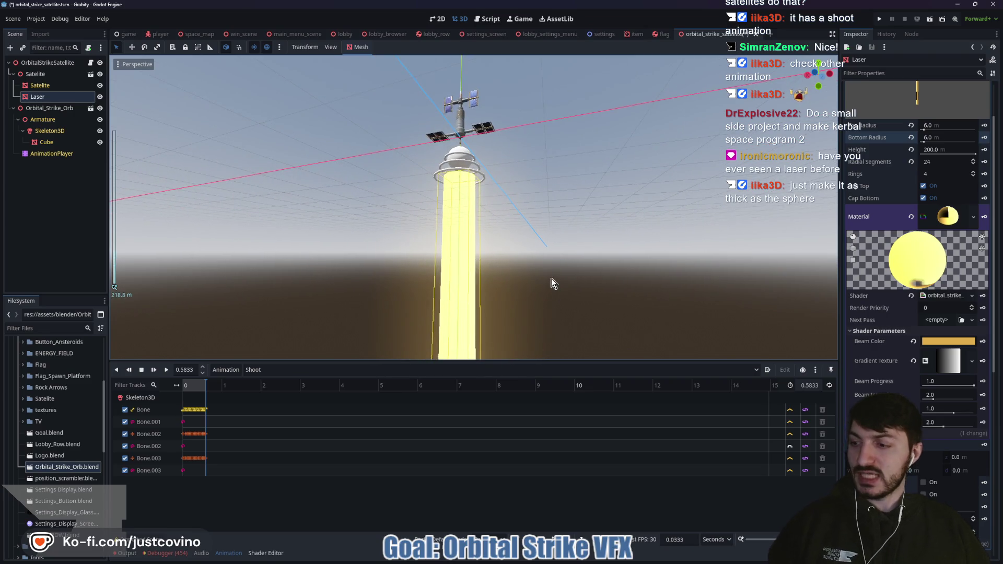
mouse_move(366, 558)
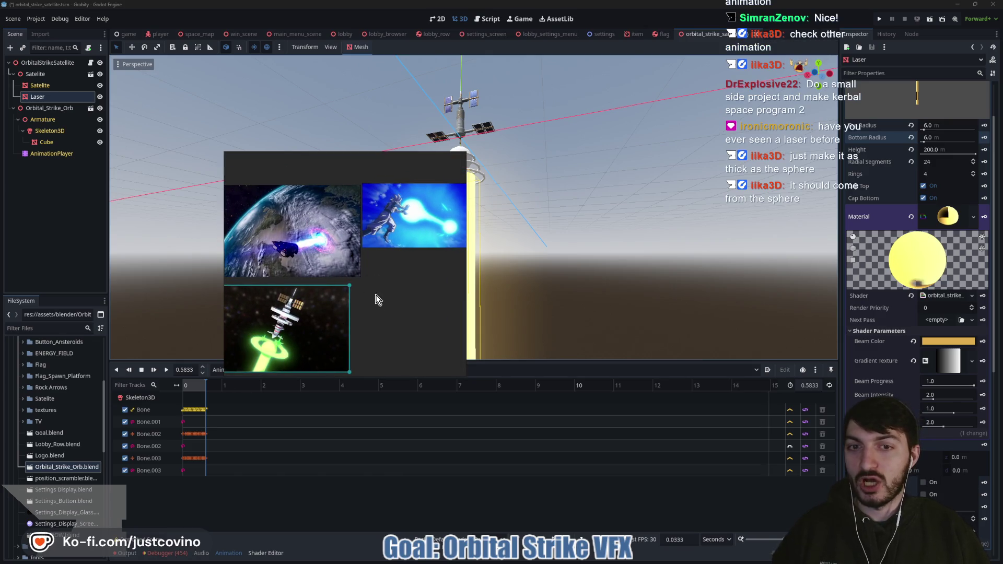
click(615, 287)
- Orbit the viewport to centre the satellite and the slim yellow beam
drag(531, 278, 568, 276)
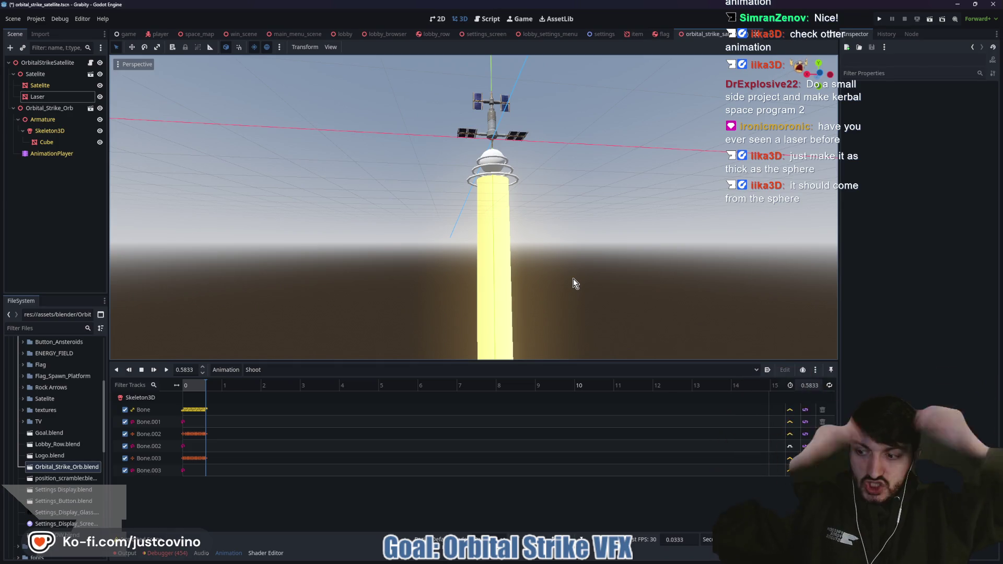
scroll(575, 264, up, 4)
scroll(595, 306, down, 4)
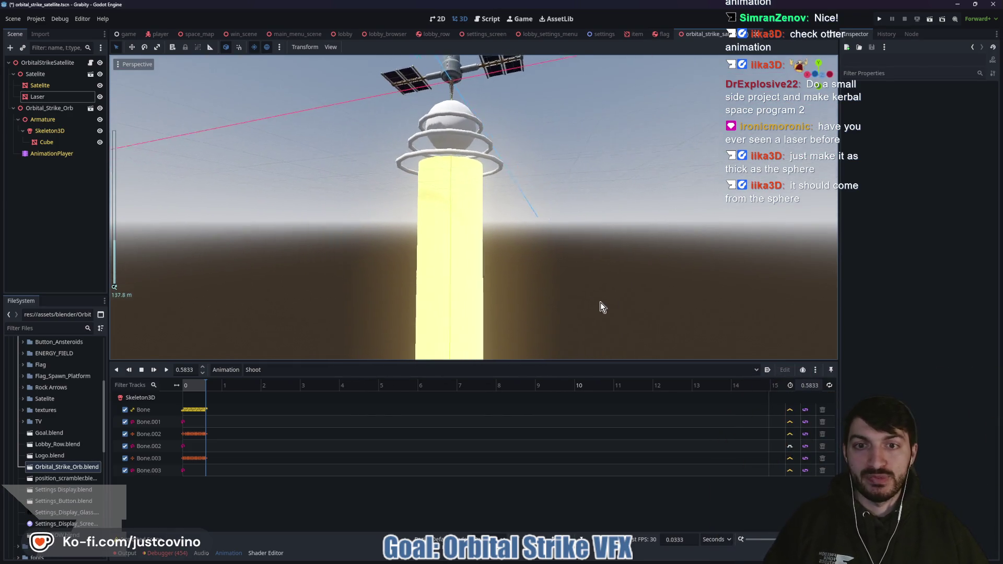
- Select and frame the Laser, then raise its Beam Intensity to 4.342
click(52, 153)
click(38, 97)
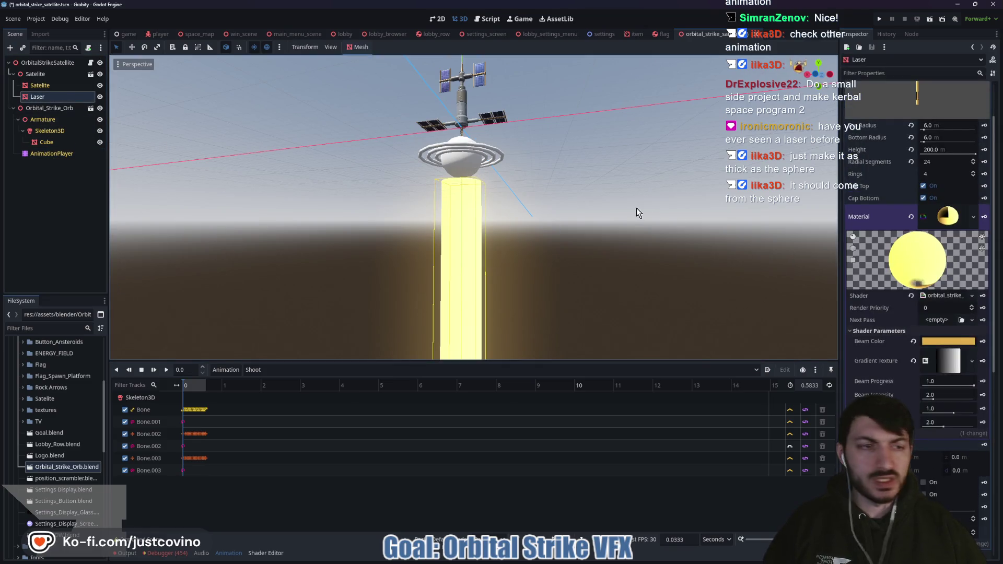
click(27, 109)
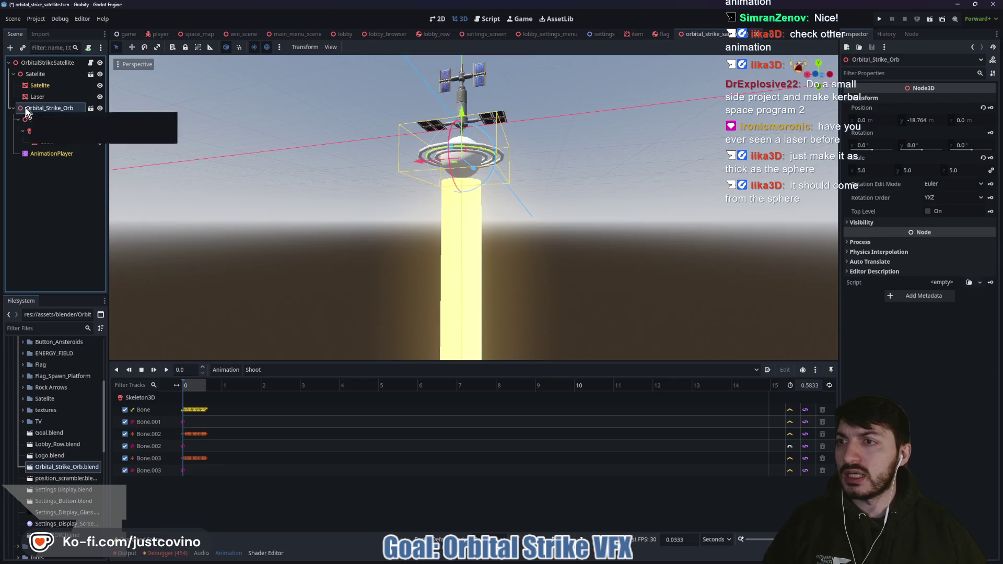
click(39, 98)
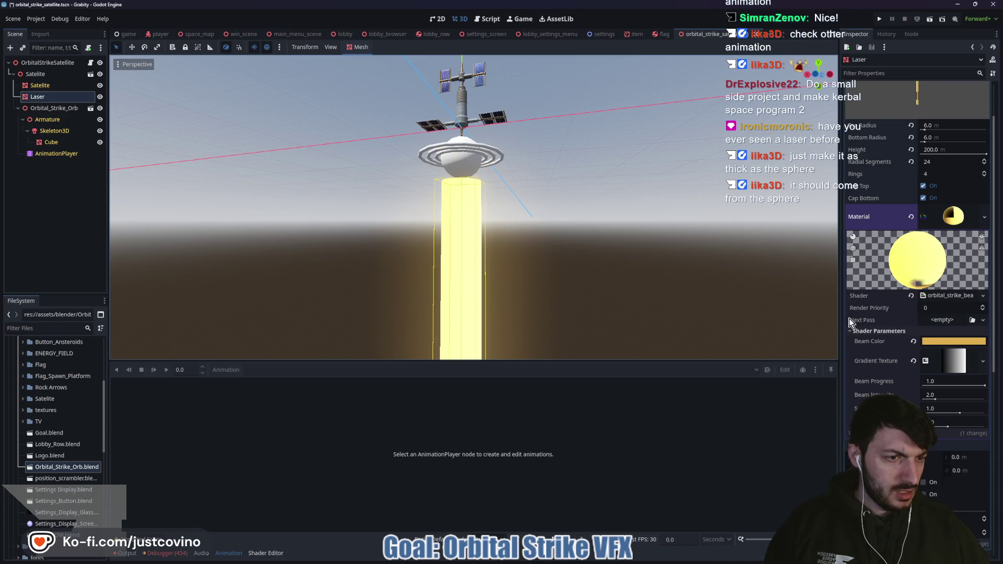
key(f)
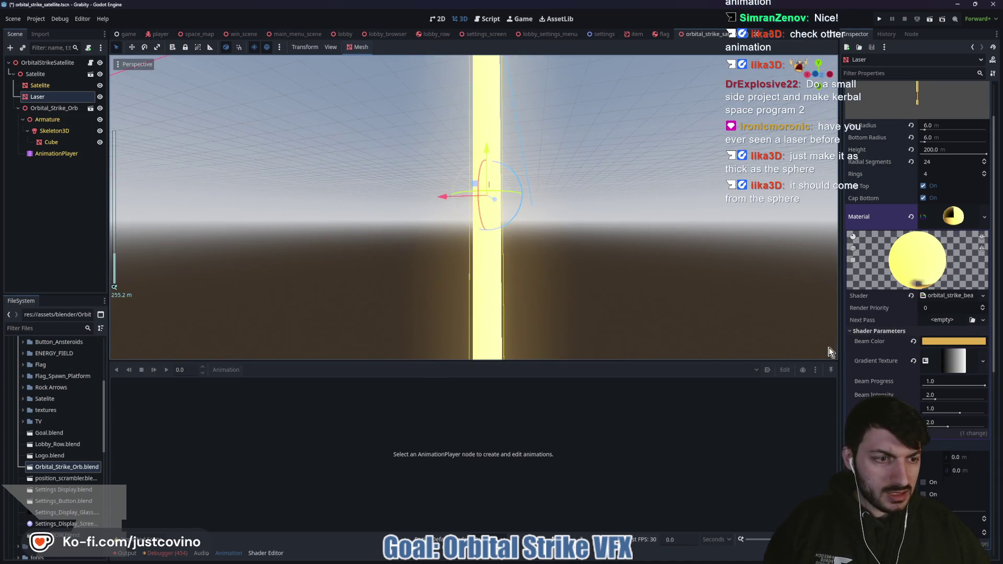
key(f)
mouse_move(935, 400)
mouse_down()
mouse_move(957, 401)
mouse_move(913, 400)
mouse_move(961, 405)
mouse_move(949, 402)
mouse_up()
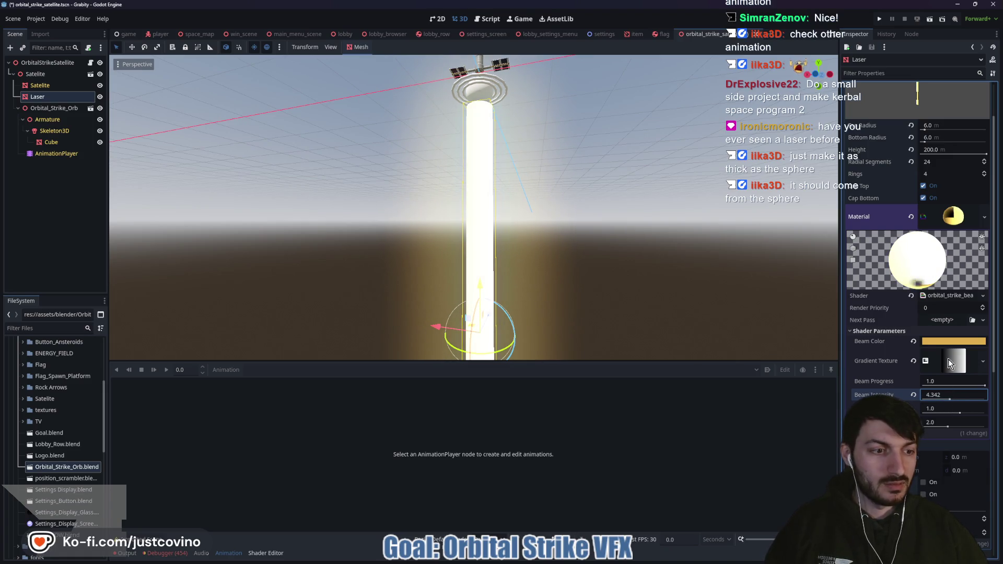
- Set the Beam Color to pure red ff0000 and save the scene
click(954, 341)
click(992, 198)
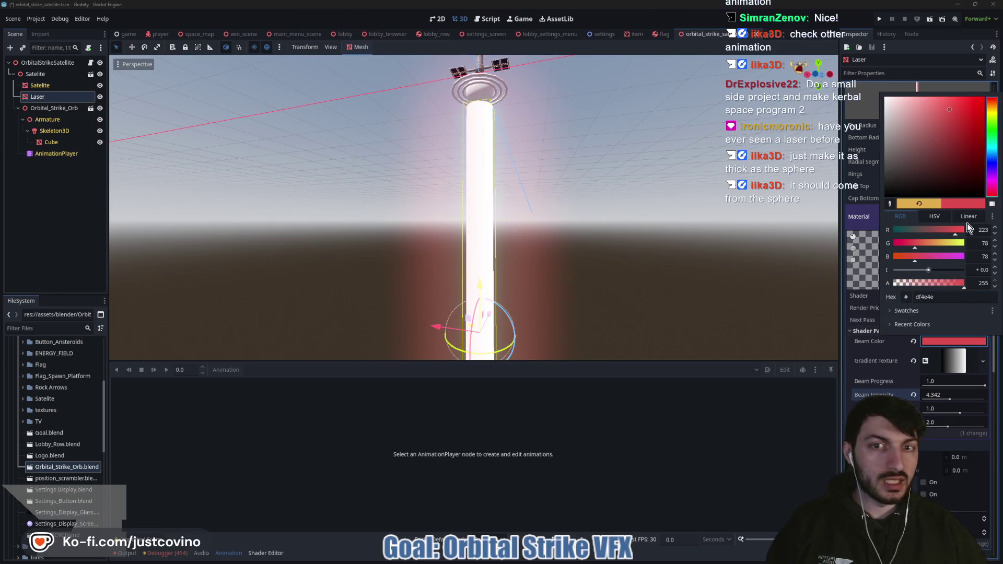
mouse_move(957, 114)
mouse_down()
mouse_move(973, 110)
mouse_move(968, 126)
mouse_move(994, 95)
mouse_up()
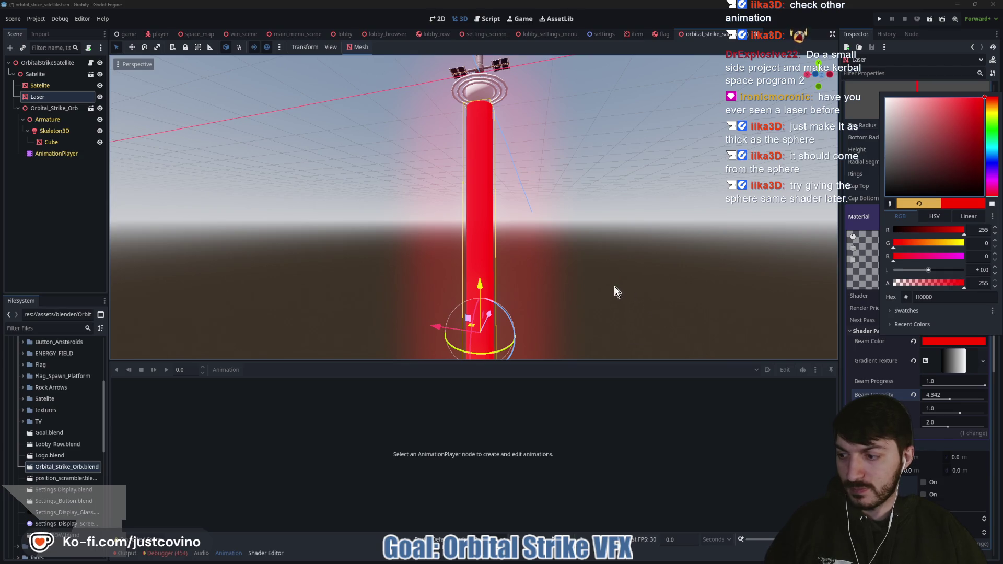
click(865, 222)
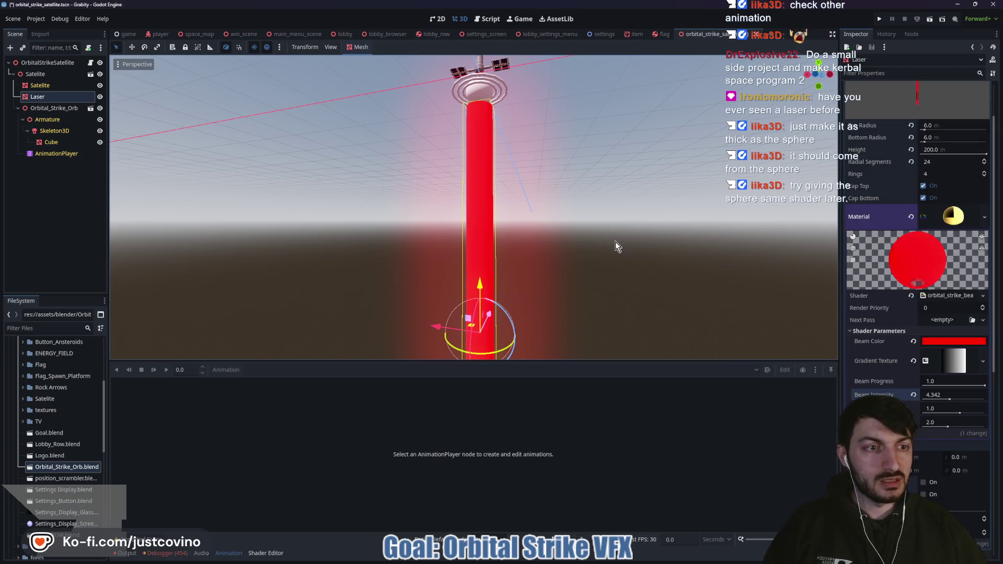
key(ctrl+s)
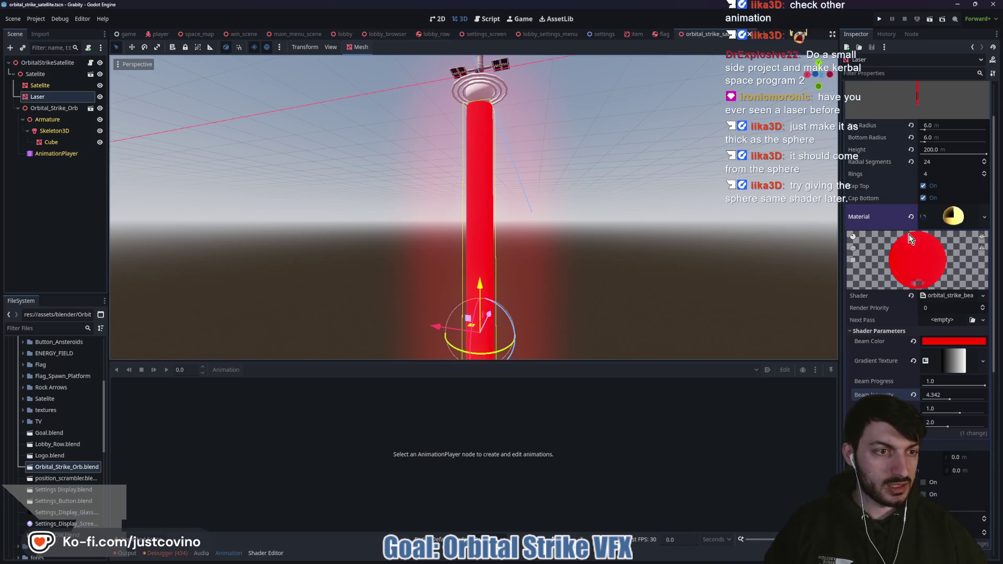
- Open the orbital_strike_beam.gdshader code from the Laser's material
click(950, 220)
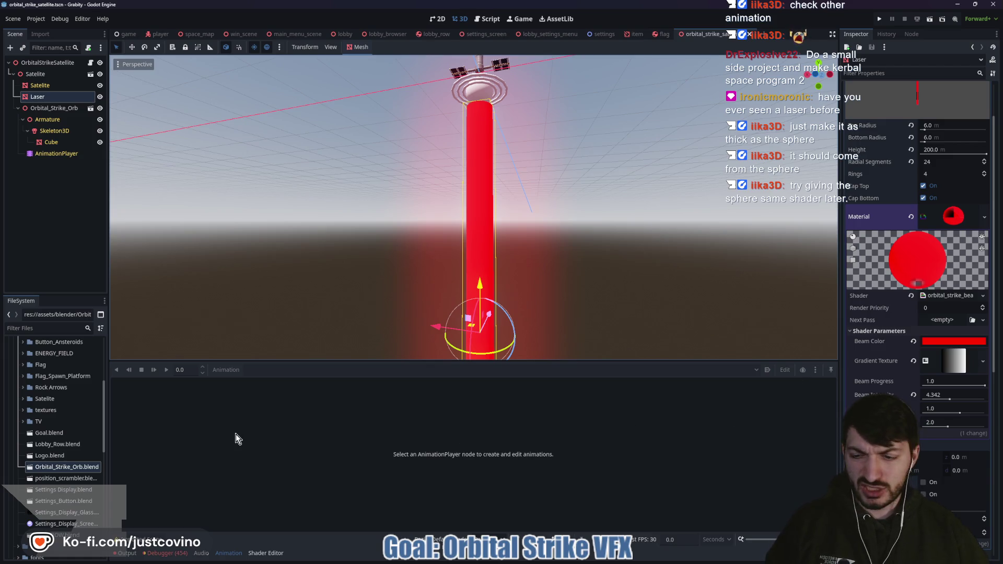
click(950, 297)
scroll(384, 411, up, 5)
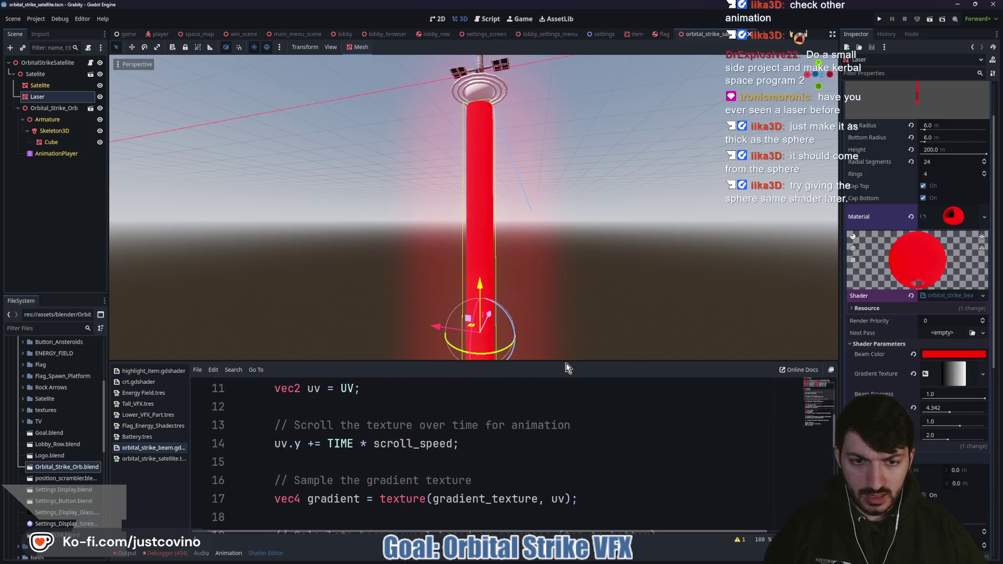
- Enlarge the beam shader code area and open Windows search to find Eagle
mouse_move(564, 346)
mouse_down()
mouse_move(496, 57)
mouse_move(470, 90)
mouse_up()
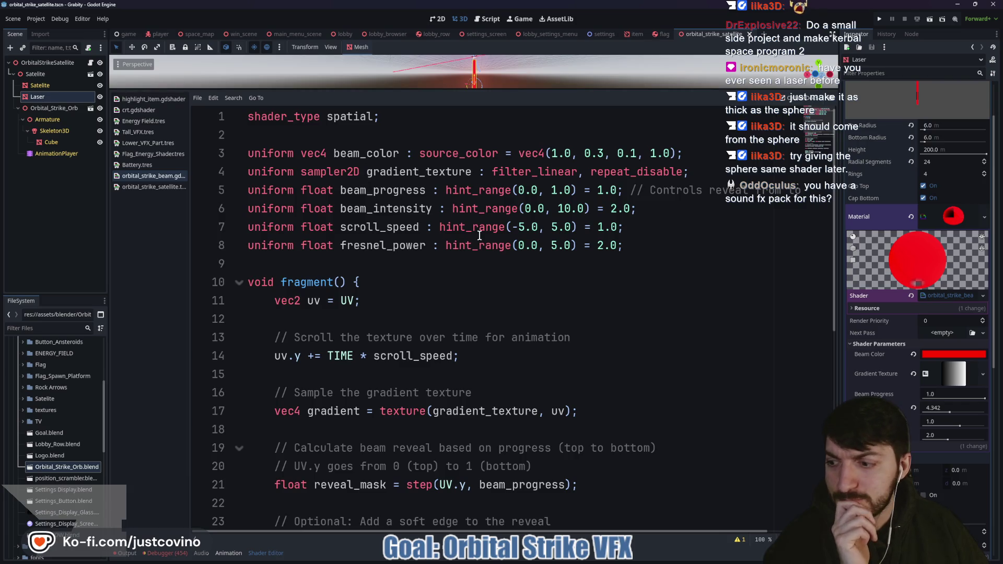
mouse_move(572, 560)
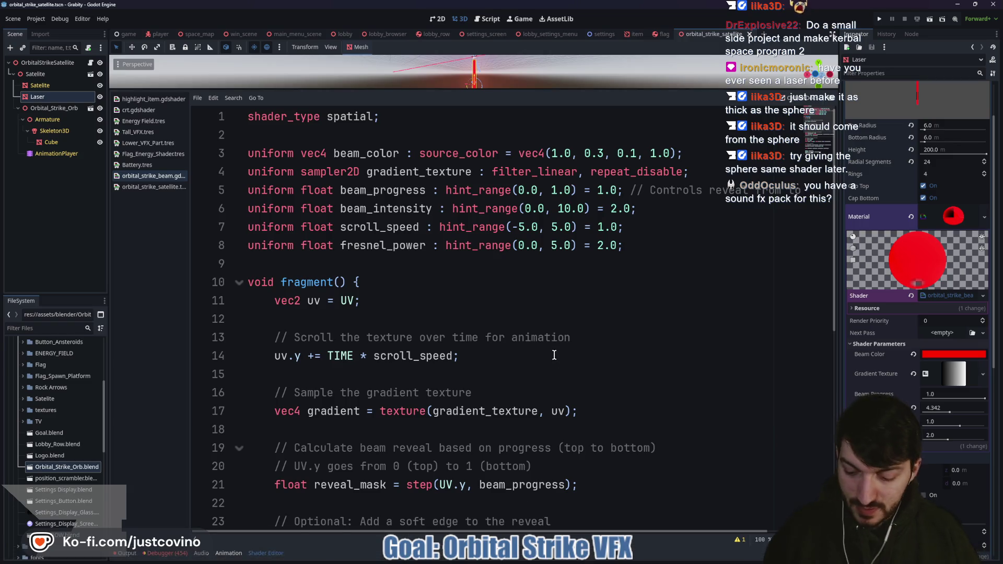
key(super)
- Launch the Eagle asset manager from the 'eagle' search
text(eagle)
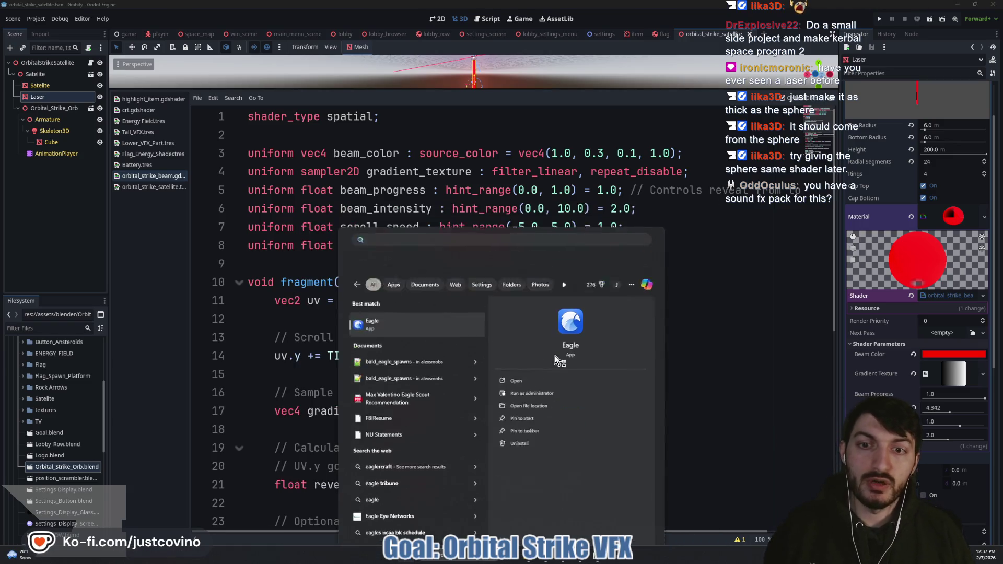
click(549, 330)
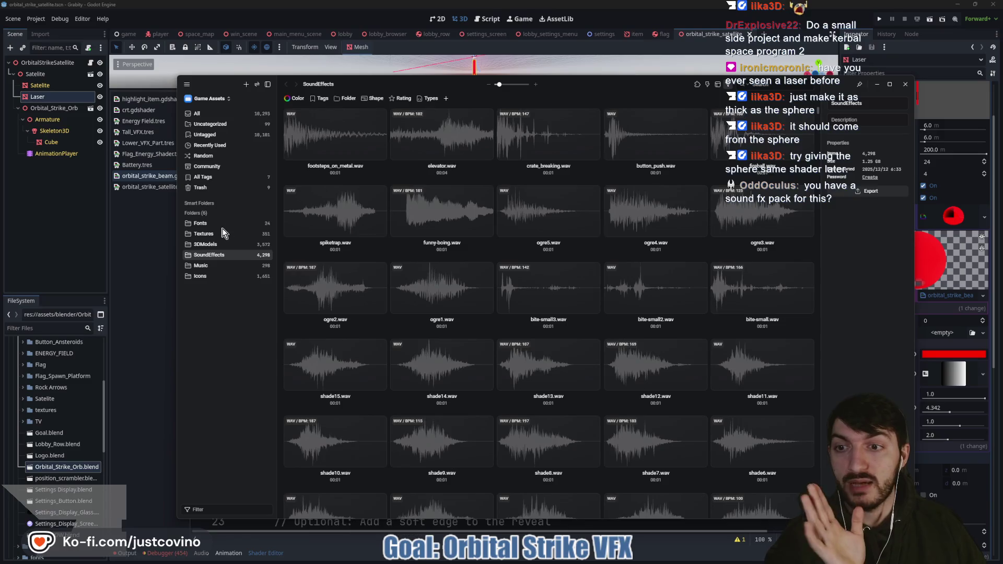
drag(557, 85, 476, 72)
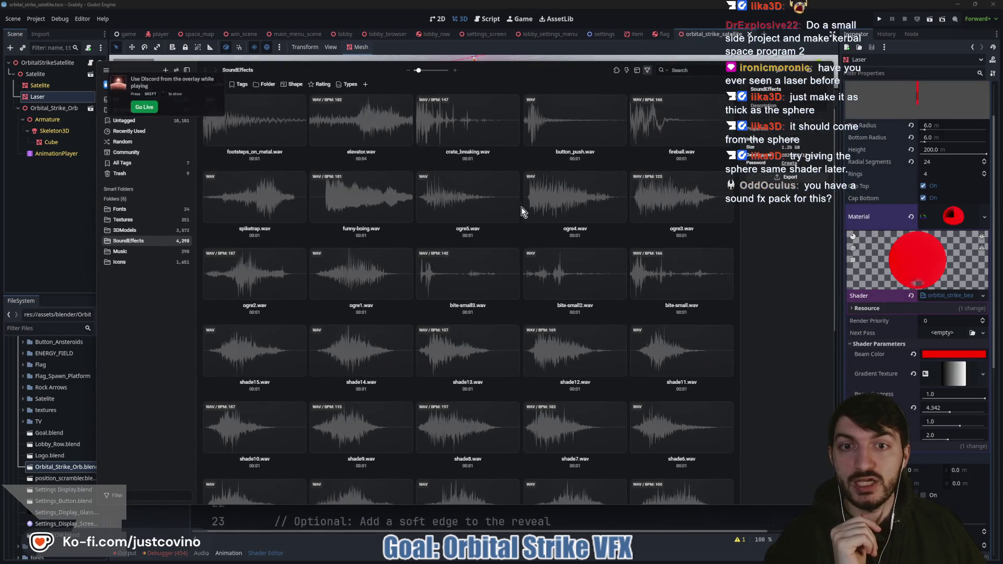
- Browse the 4,298-clip SoundEffects folder, then close Eagle to return to Godot
scroll(494, 236, down, 3)
scroll(494, 236, down, 5)
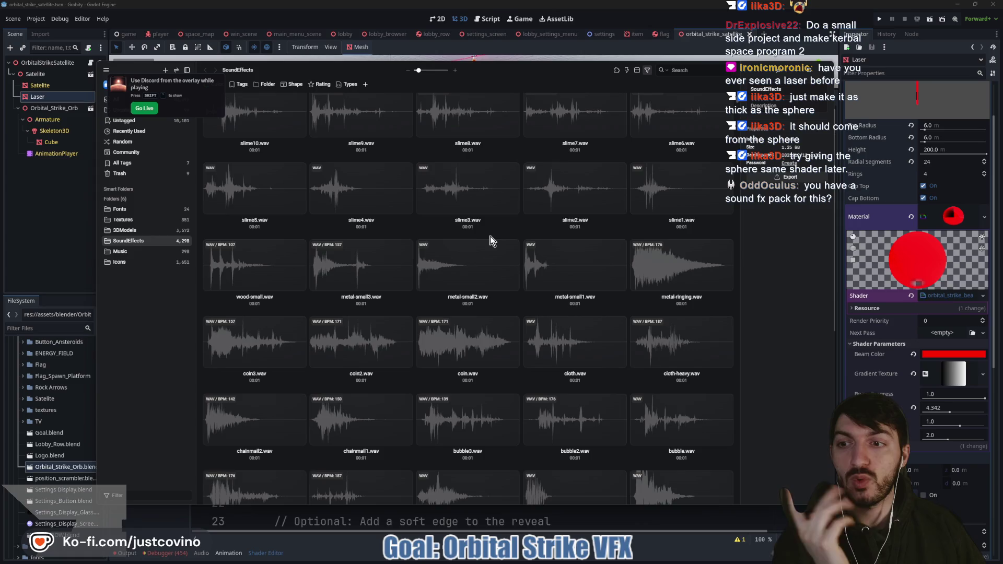
scroll(583, 230, down, 10)
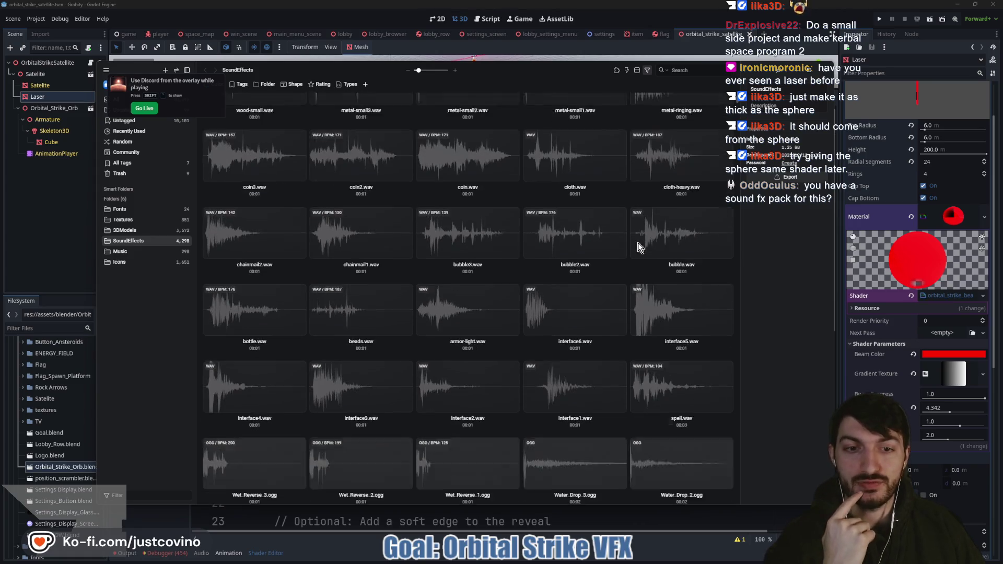
scroll(598, 253, down, 15)
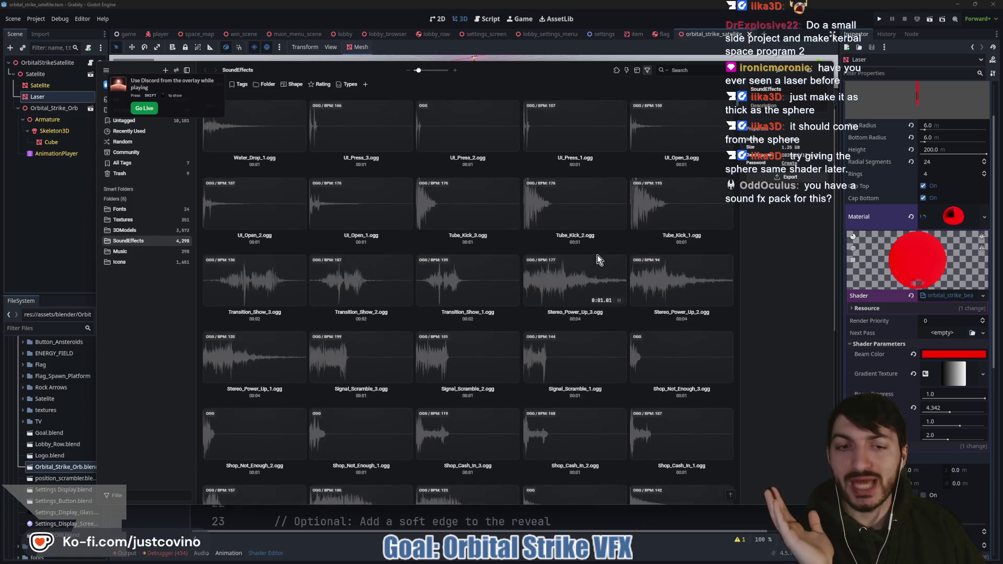
scroll(596, 261, down, 15)
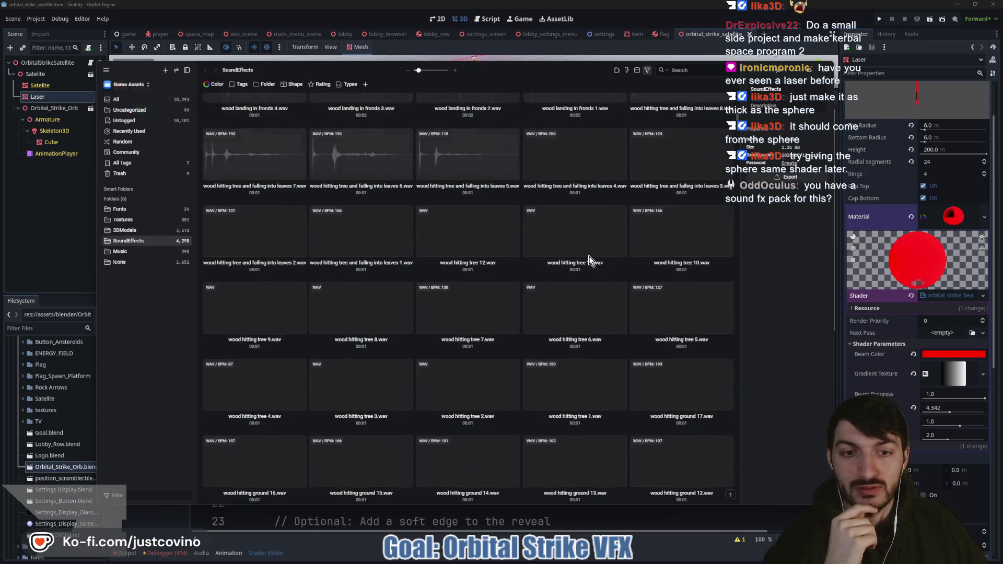
scroll(600, 266, down, 15)
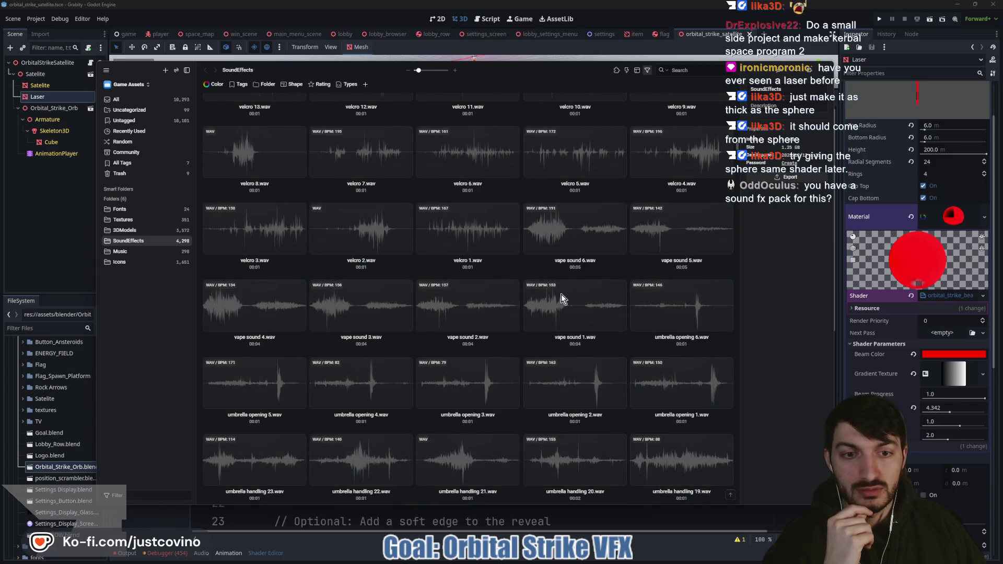
scroll(543, 310, down, 4)
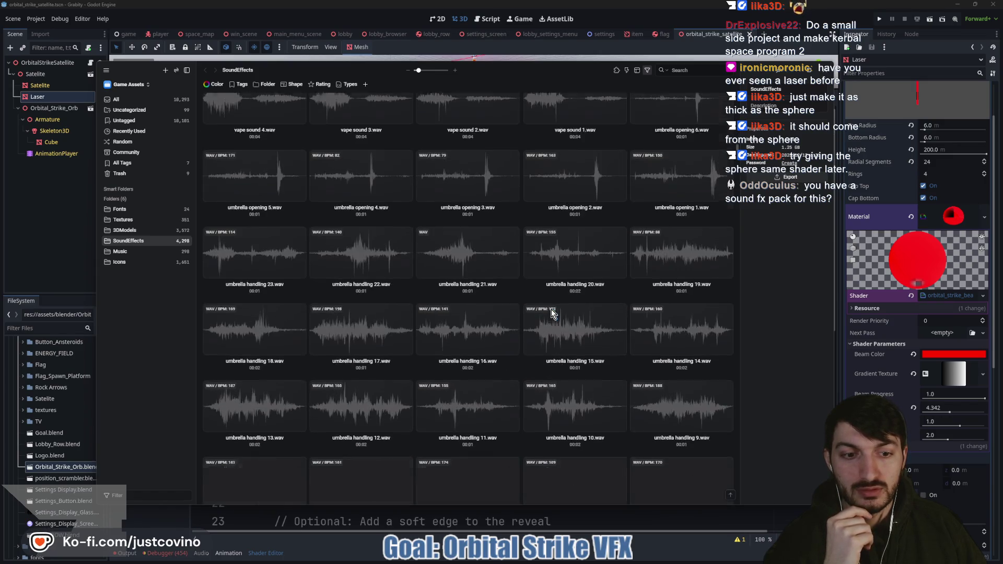
scroll(679, 256, down, 10)
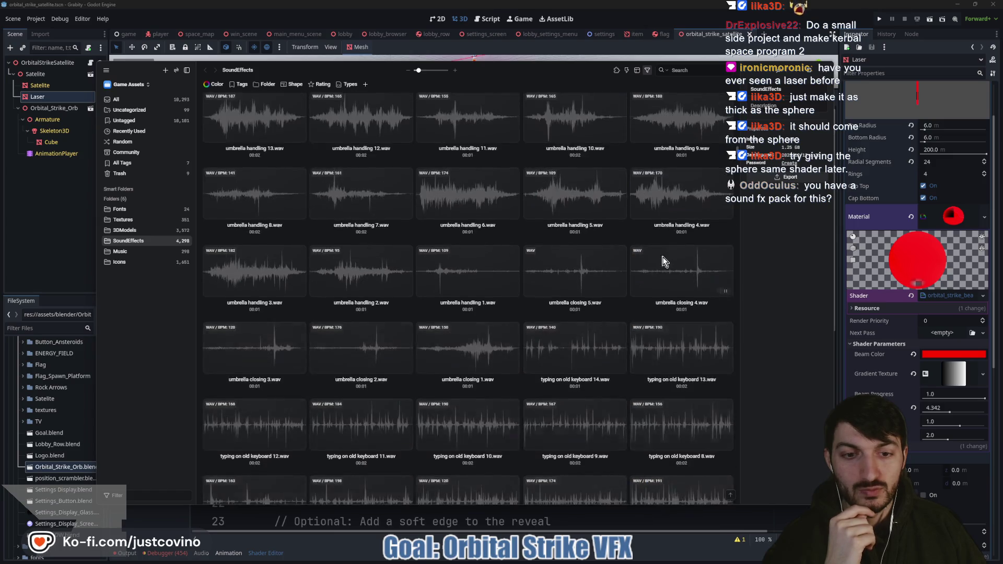
scroll(643, 261, down, 10)
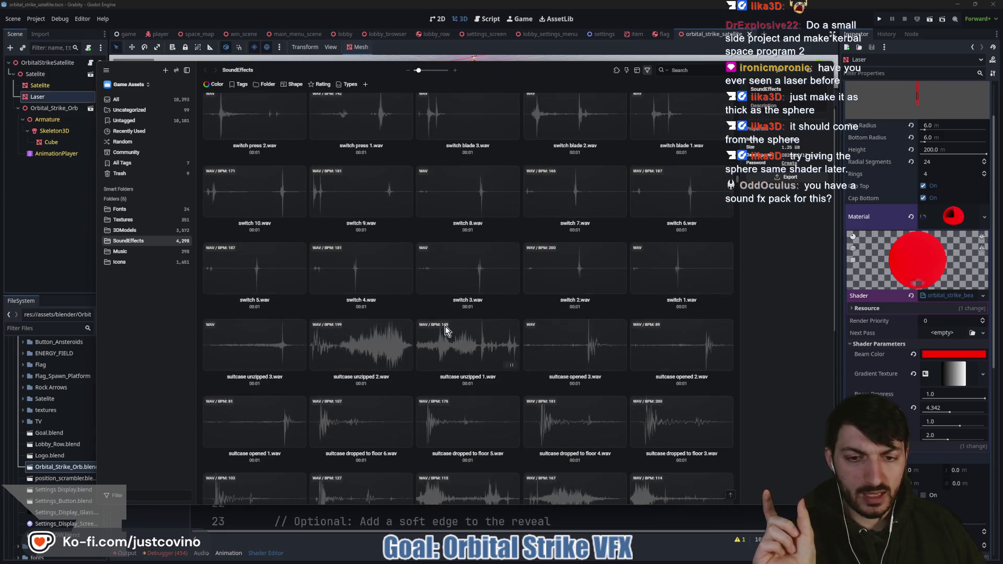
mouse_move(450, 326)
scroll(413, 357, down, 4)
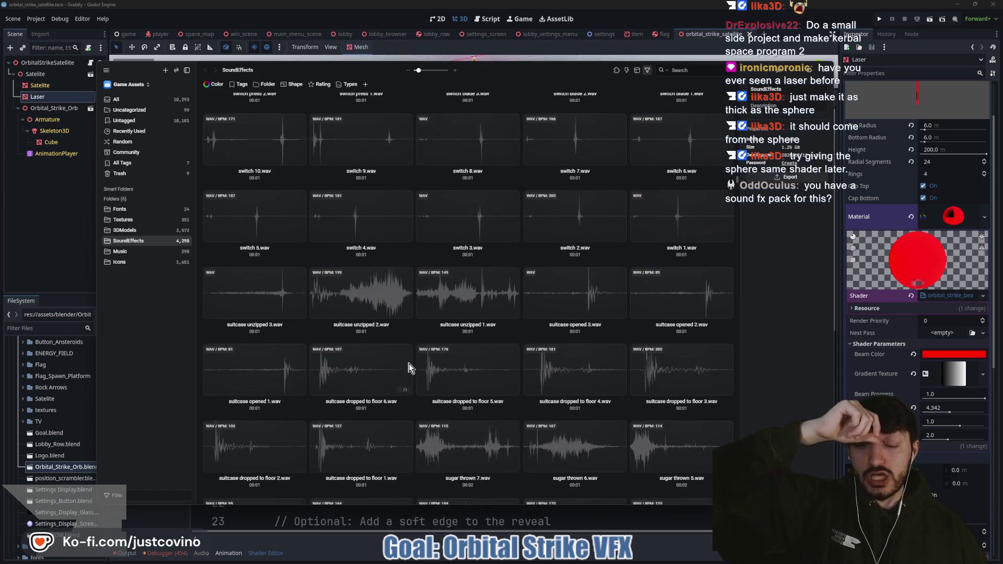
scroll(368, 375, down, 8)
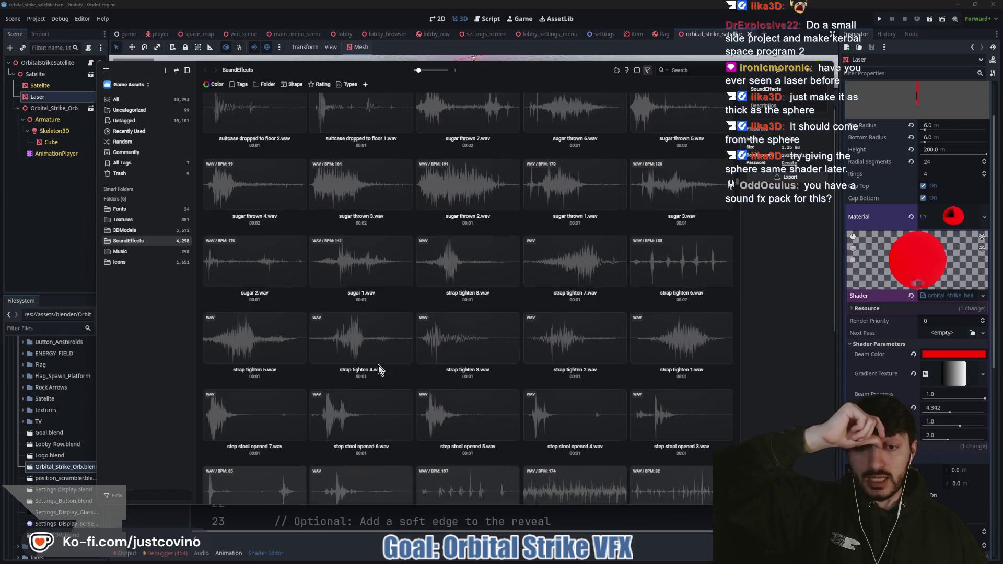
scroll(427, 355, down, 1)
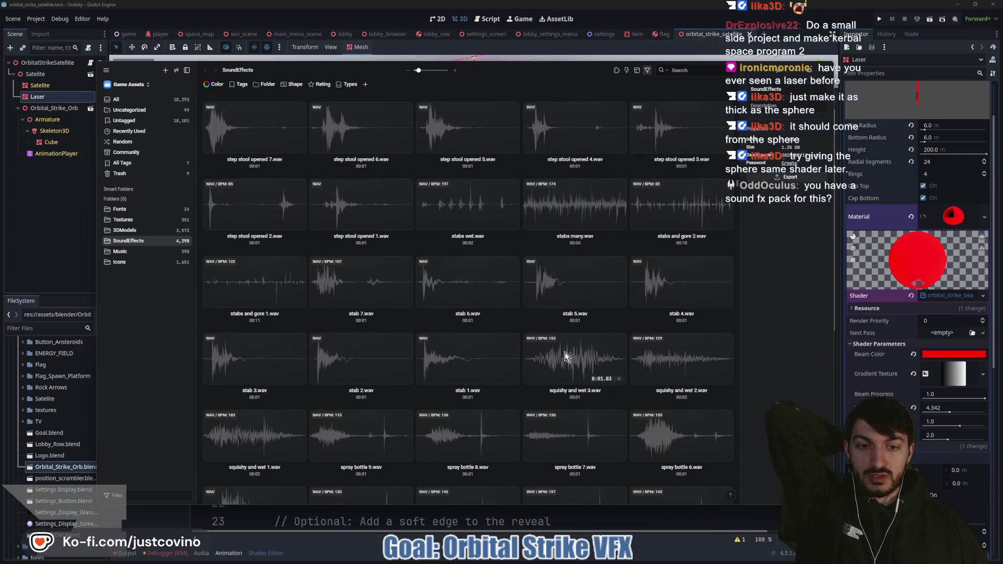
key(Escape)
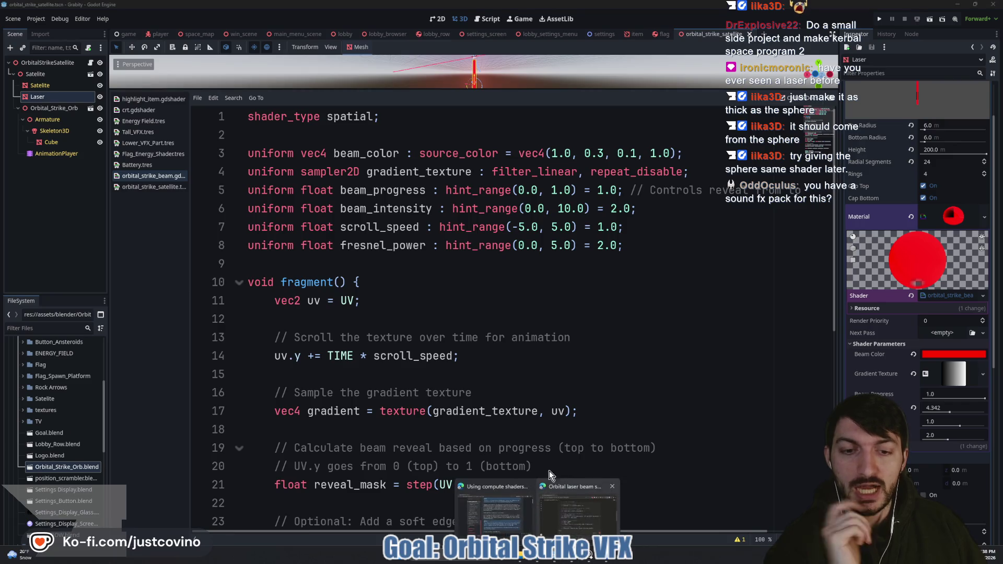
click(543, 499)
click(656, 240)
scroll(595, 269, down, 10)
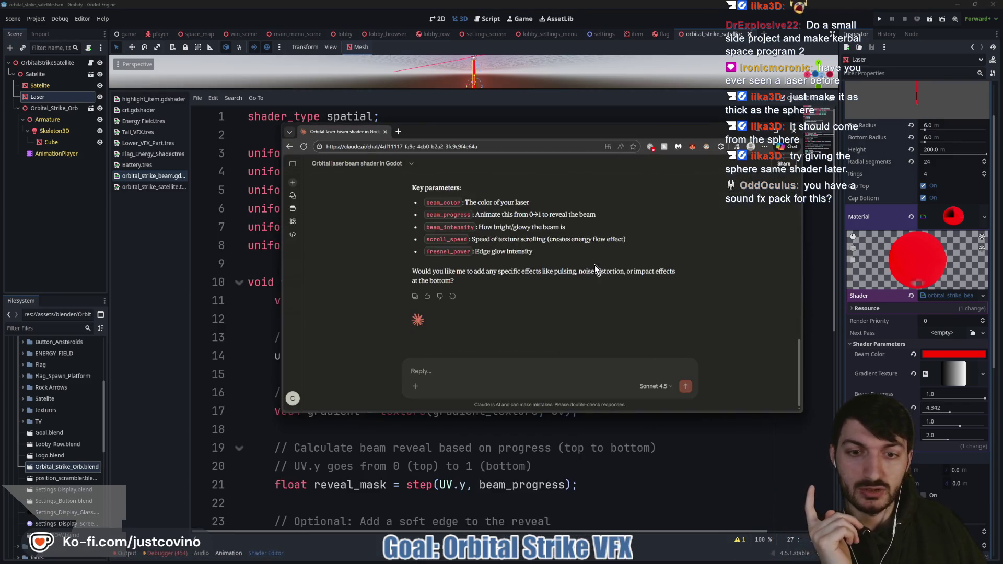
scroll(523, 290, up, 5)
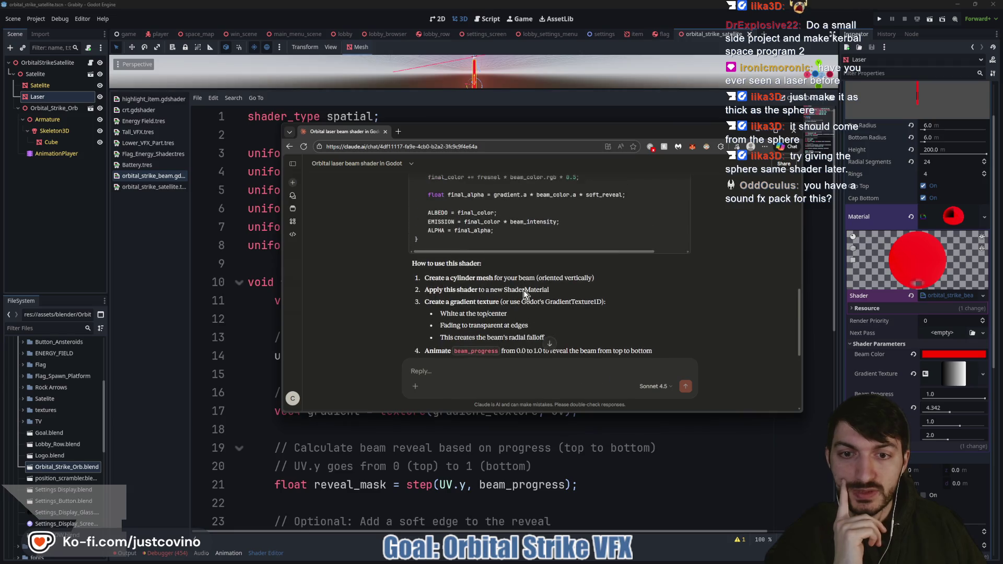
scroll(524, 290, down, 1)
drag(632, 126, 550, 87)
drag(720, 372, 744, 498)
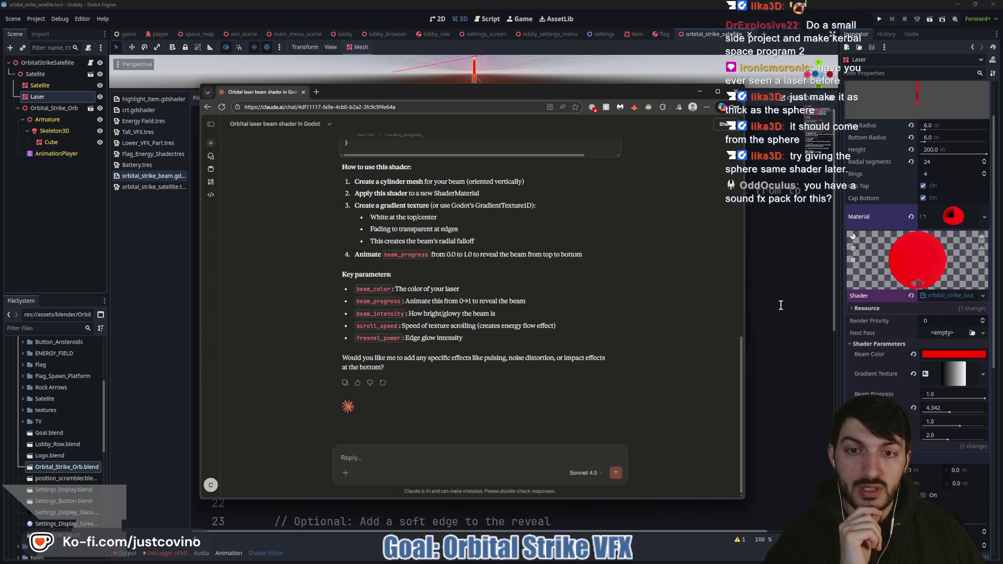
click(781, 305)
click(944, 372)
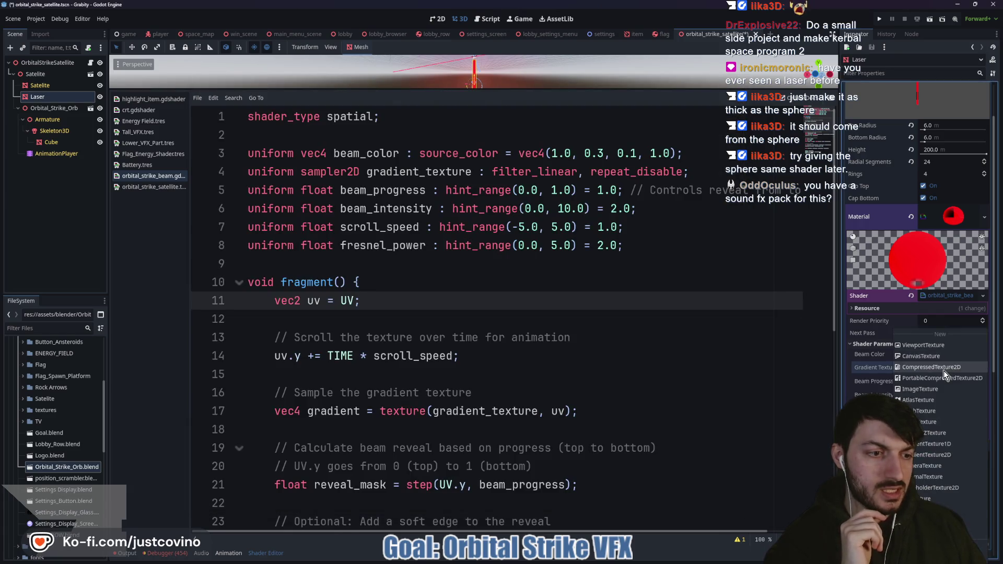
- Enlarge the 3D view and expand the Laser's Gradient Texture to show its gradient
key(Escape)
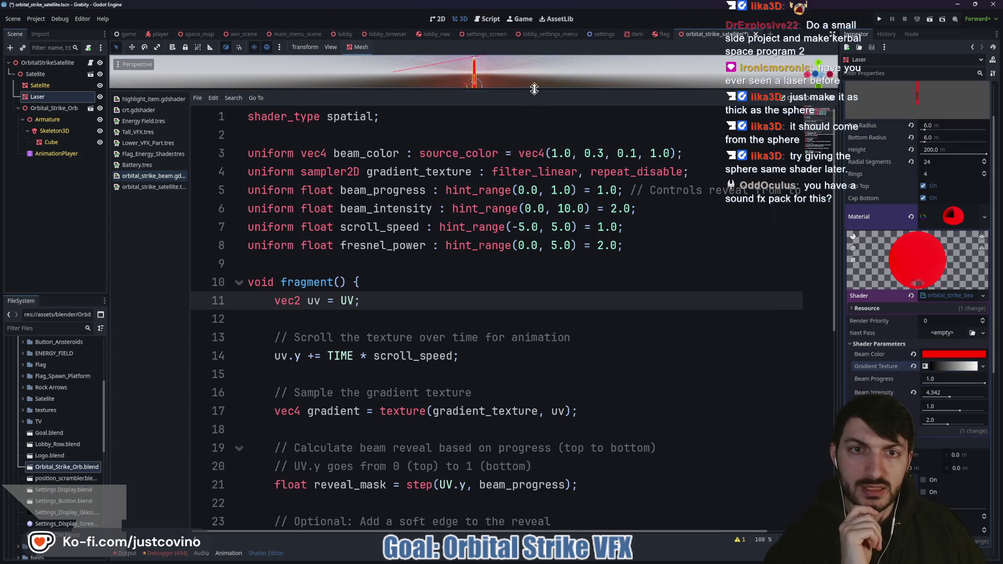
drag(532, 90, 543, 369)
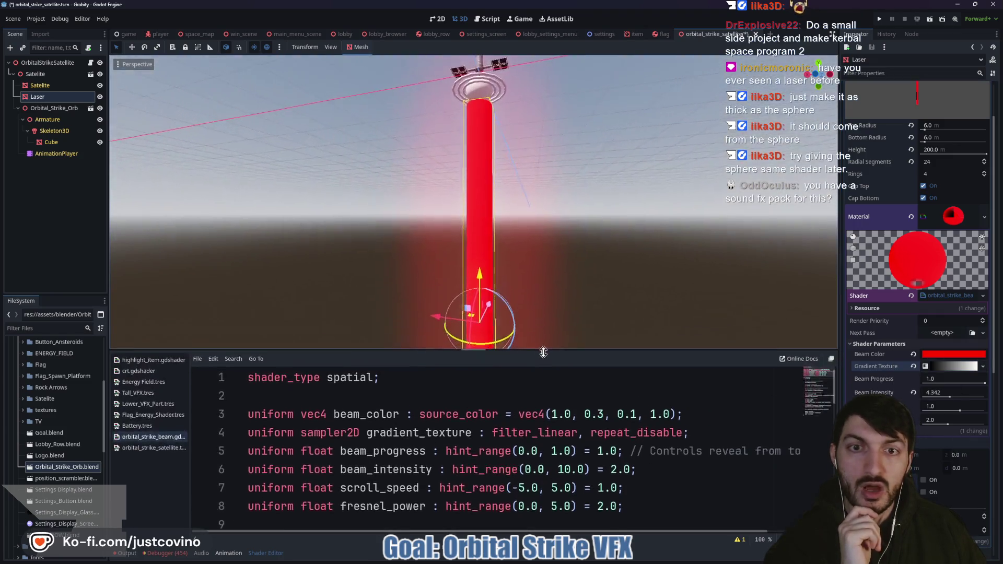
scroll(606, 283, down, 2)
click(939, 369)
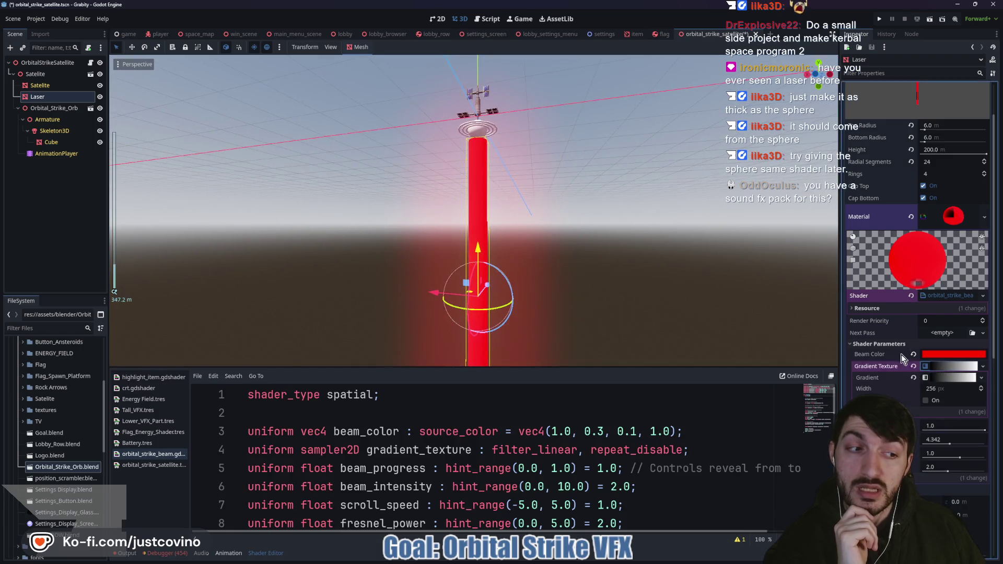
click(942, 378)
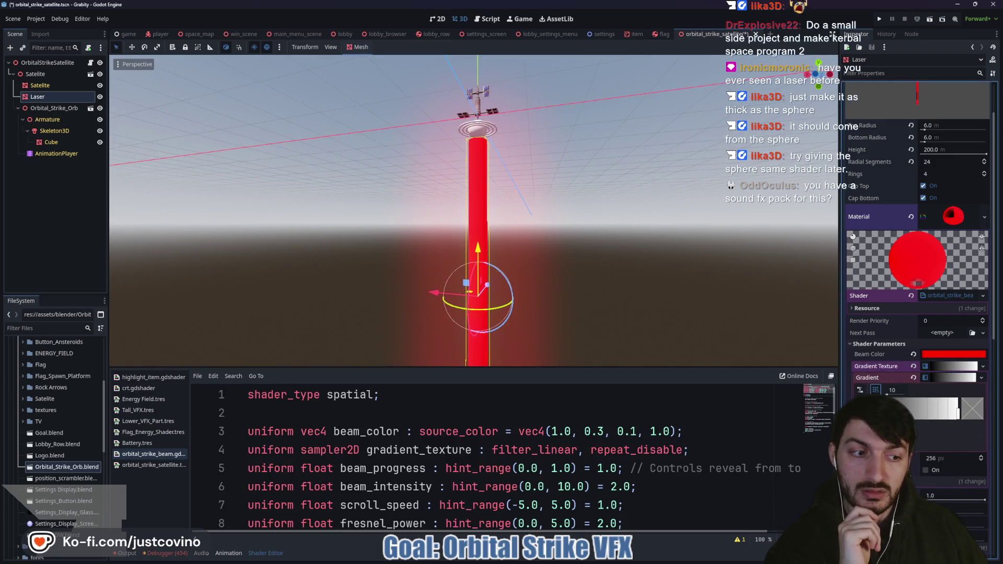
- Add a gradient stop, make the left stop white and the right stop alpha 0
click(917, 415)
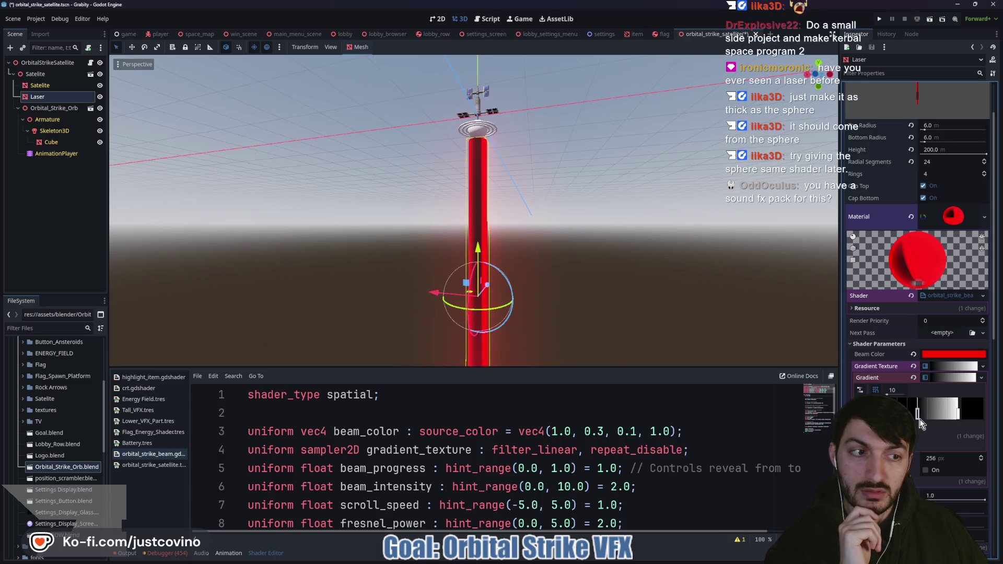
click(917, 413)
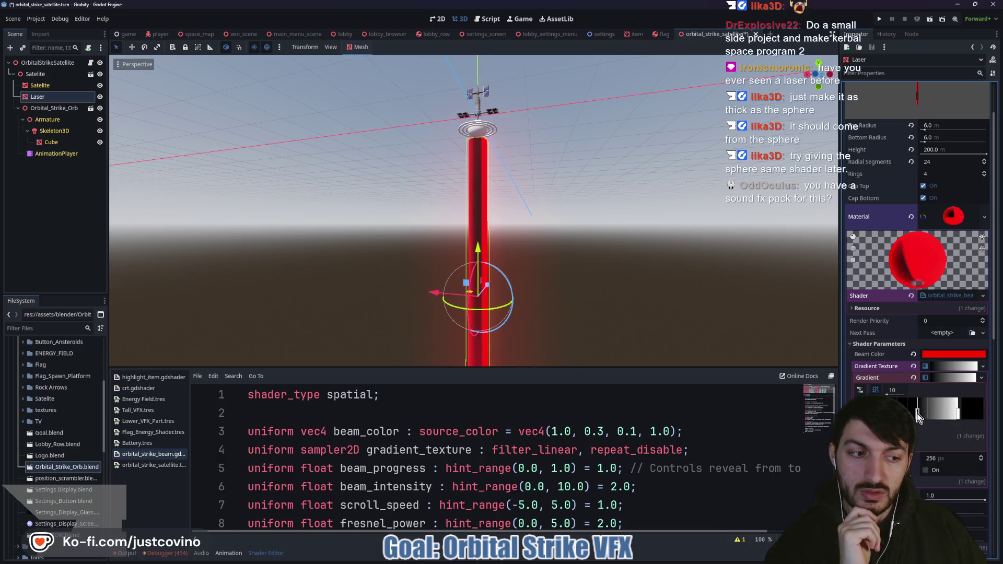
click(975, 412)
drag(906, 228, 817, 107)
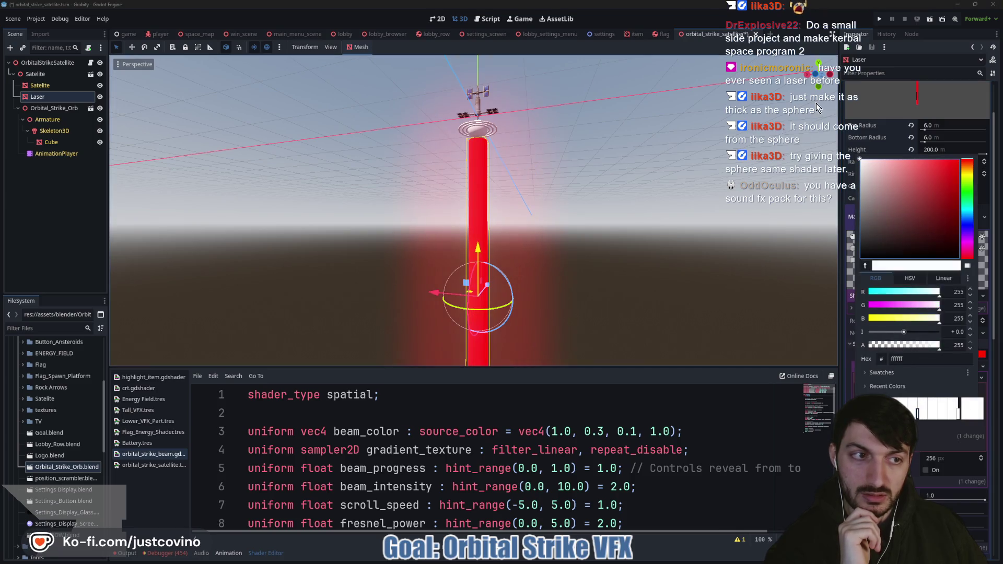
double_click(959, 414)
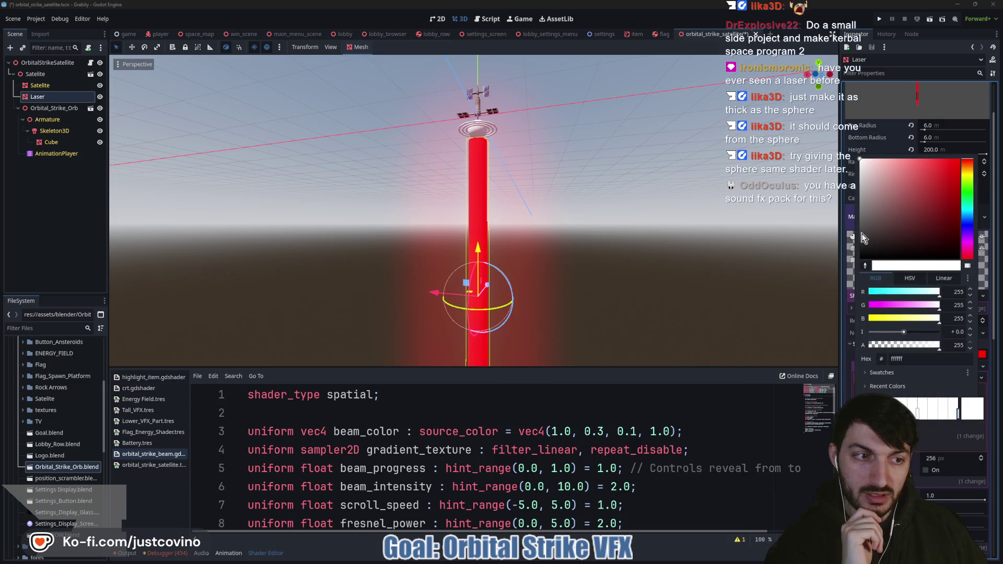
drag(935, 345, 800, 343)
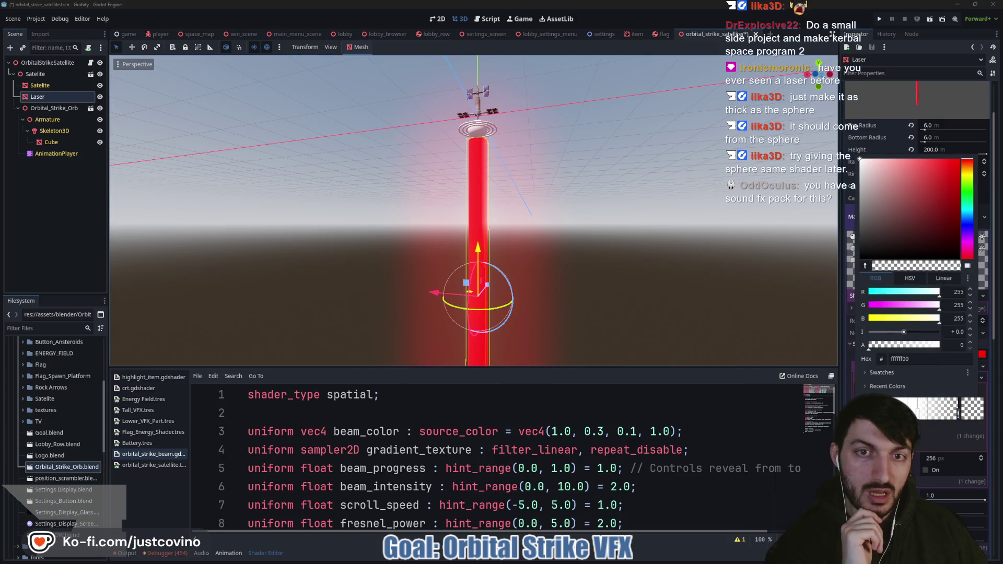
key(Escape)
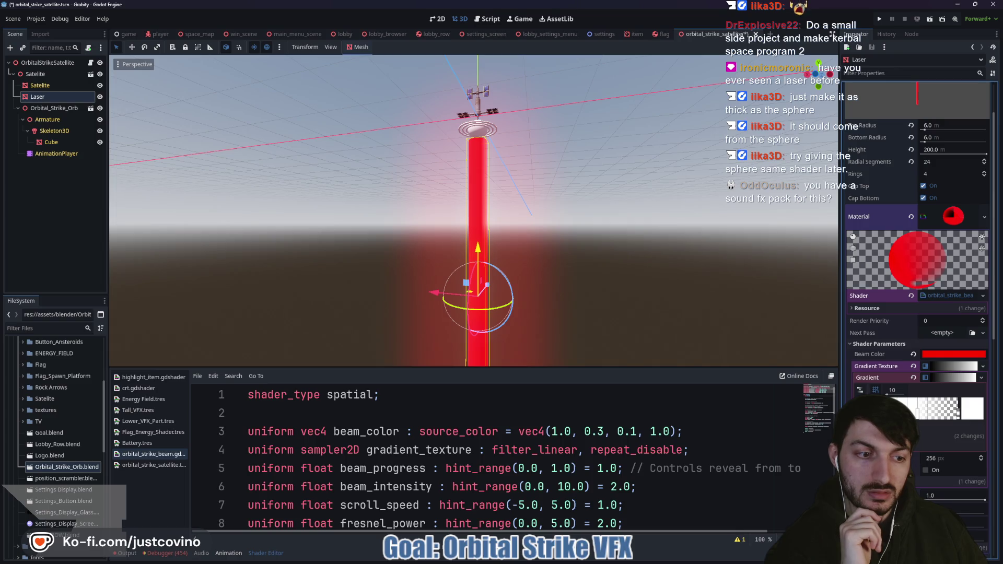
- Adjust the white stop's transparency and orbit to check the translucent beam
click(970, 412)
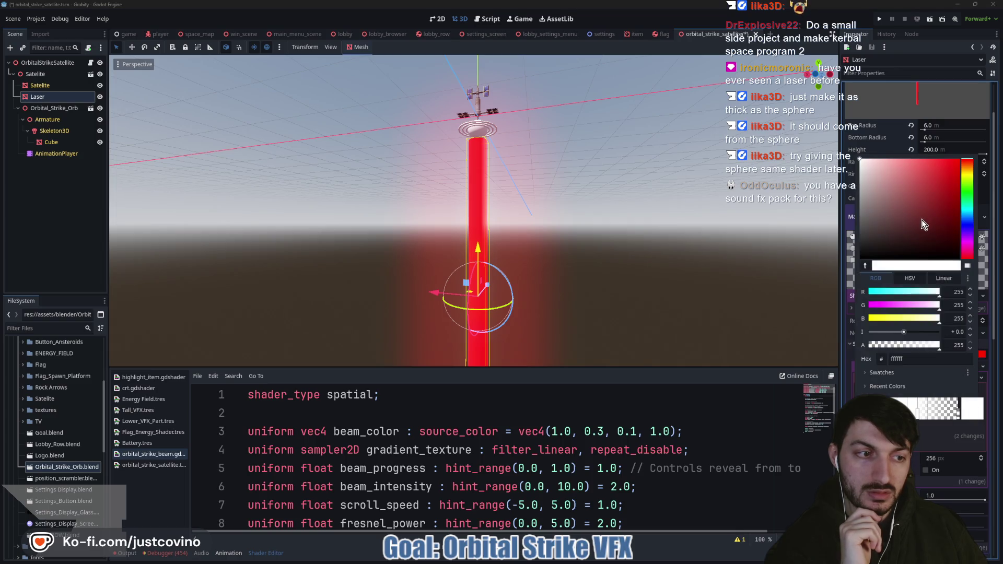
click(919, 345)
mouse_move(663, 345)
mouse_down()
mouse_move(622, 302)
mouse_move(712, 296)
mouse_move(557, 292)
mouse_move(378, 324)
mouse_move(449, 345)
mouse_move(444, 319)
mouse_move(514, 307)
mouse_up()
scroll(538, 297, up, 3)
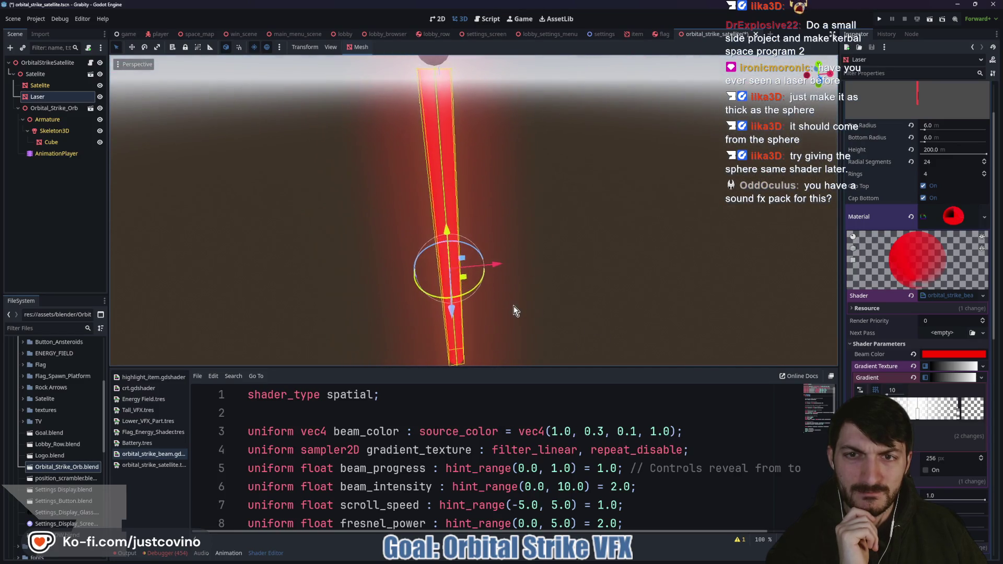
- Shift the gradient's transition left and view the beam with the Laser deselected
drag(917, 413, 912, 415)
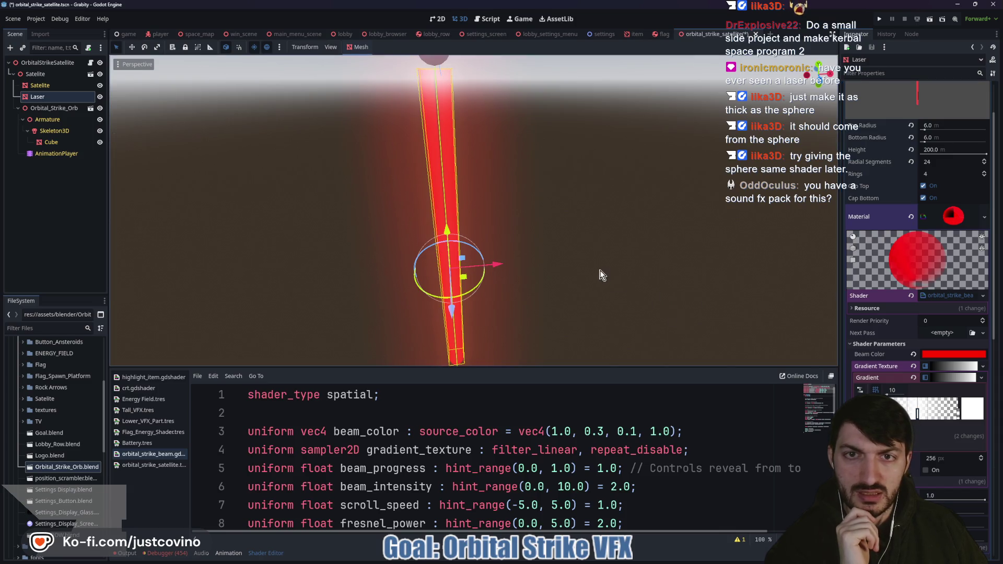
scroll(596, 277, up, 2)
scroll(587, 286, down, 4)
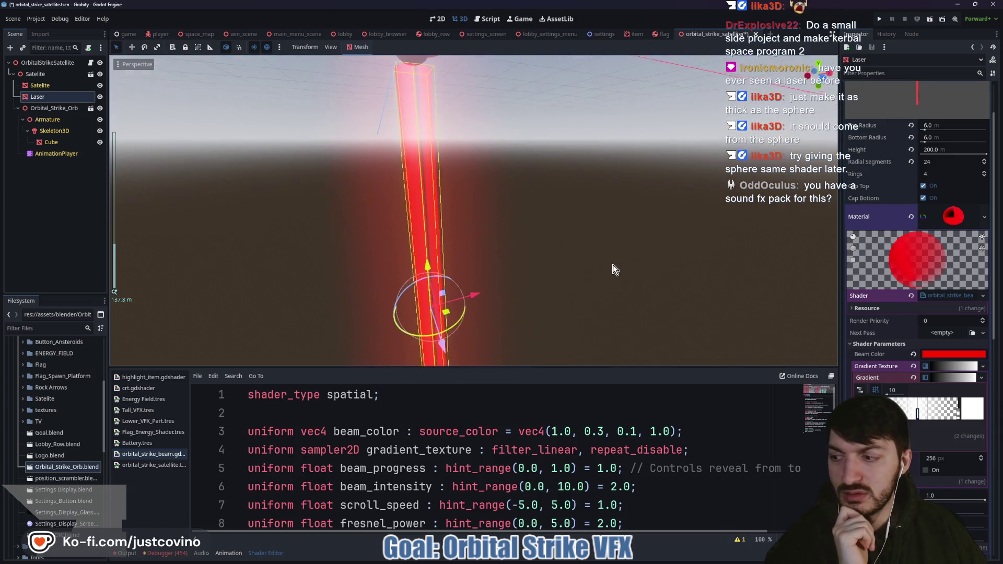
click(566, 239)
scroll(555, 248, down, 6)
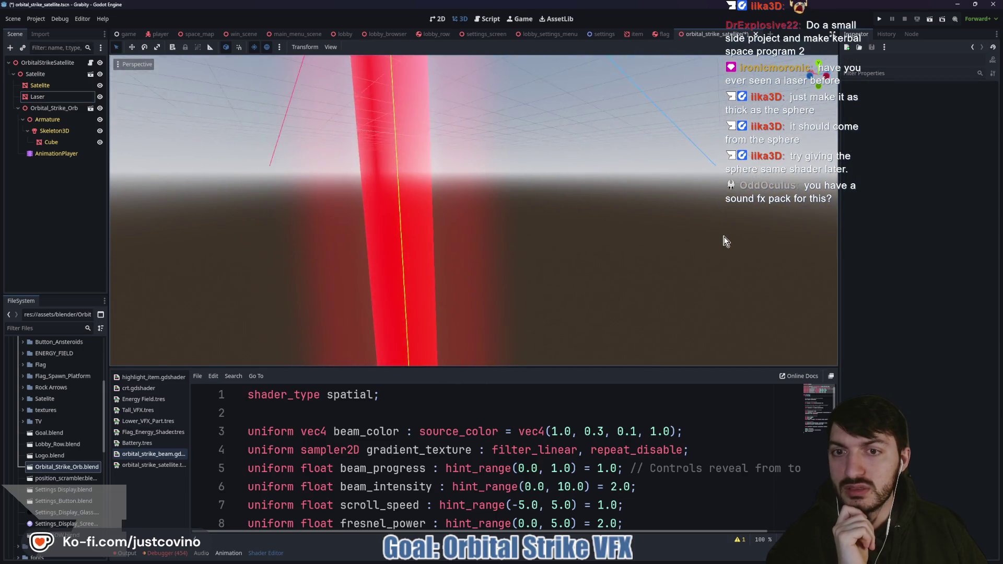
mouse_move(653, 265)
mouse_down()
mouse_move(778, 252)
mouse_move(157, 264)
mouse_move(725, 264)
mouse_move(416, 275)
mouse_move(529, 291)
mouse_up()
- Reselect the Laser and move the gradient stop further left, checking the satellite above
click(37, 97)
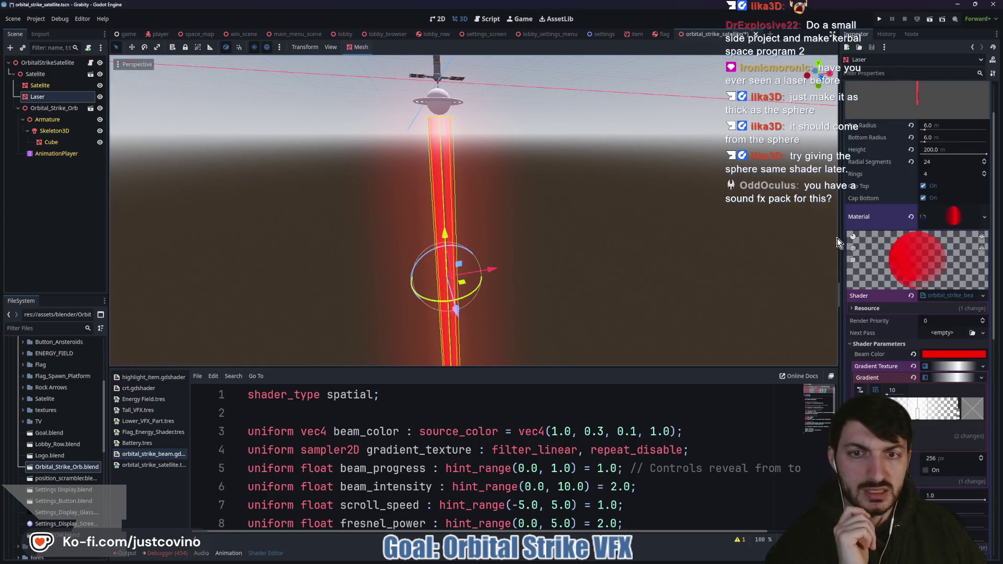
scroll(534, 258, up, 4)
scroll(559, 264, up, 4)
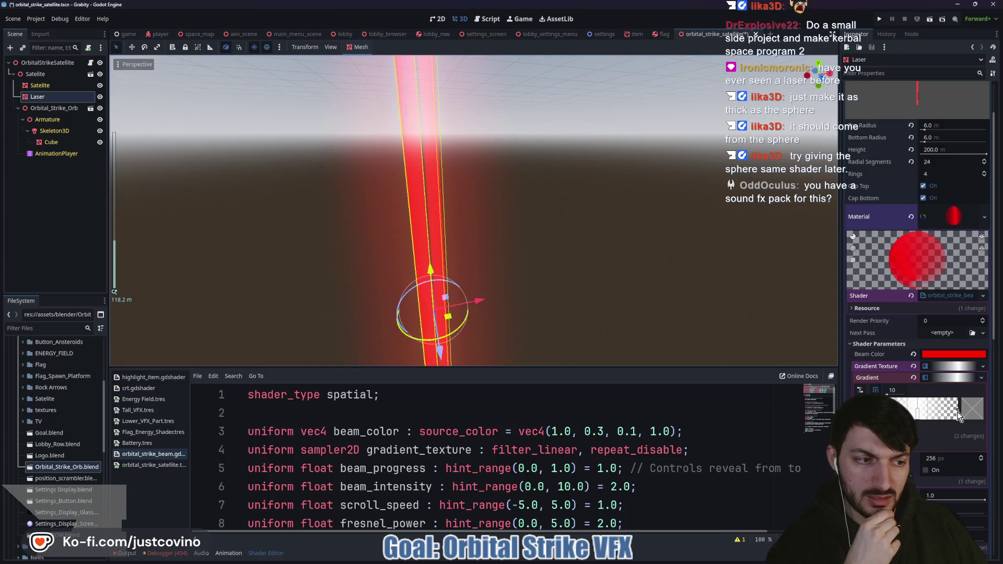
drag(959, 415, 950, 416)
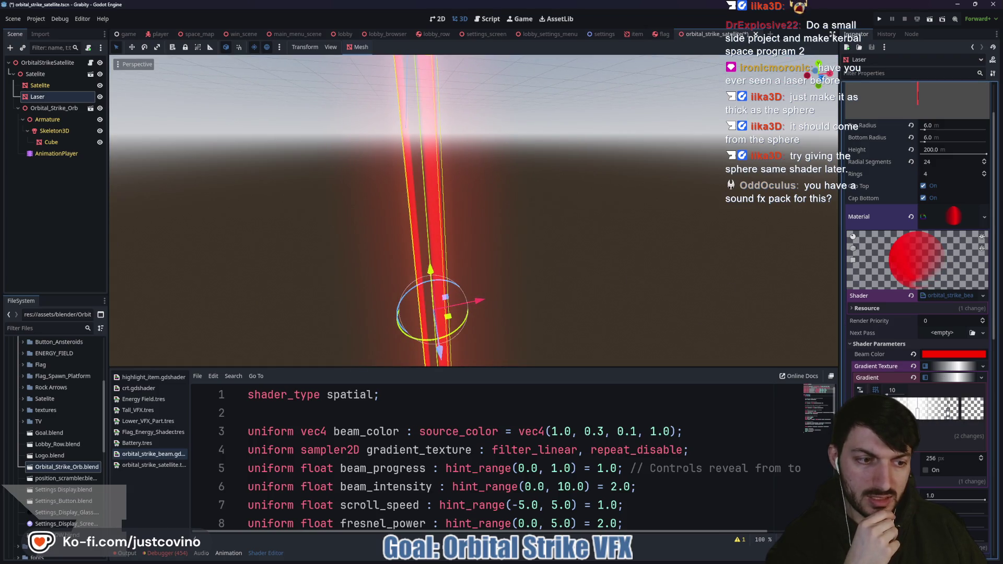
scroll(628, 287, down, 5)
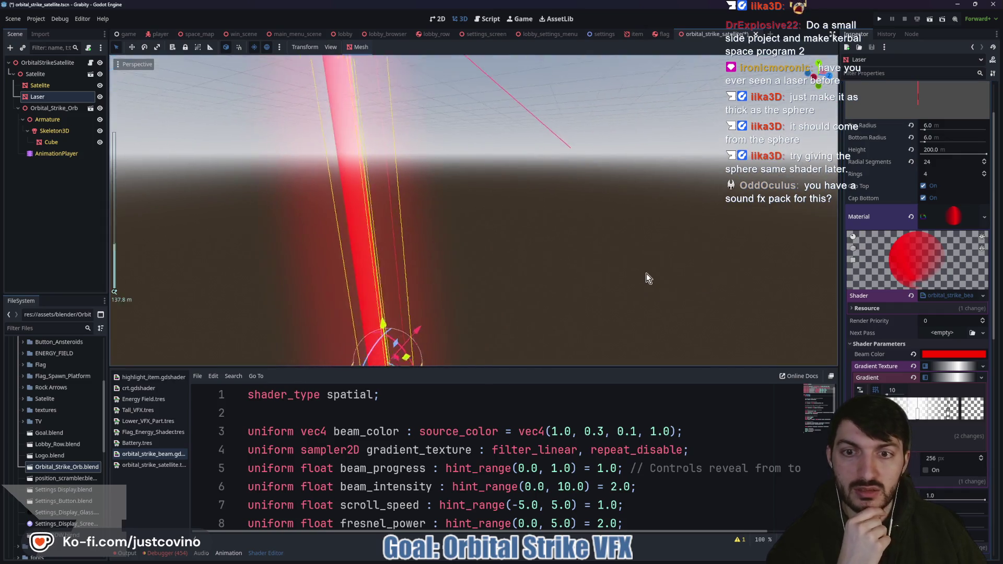
mouse_move(711, 282)
mouse_down()
mouse_move(522, 286)
mouse_move(562, 307)
mouse_up()
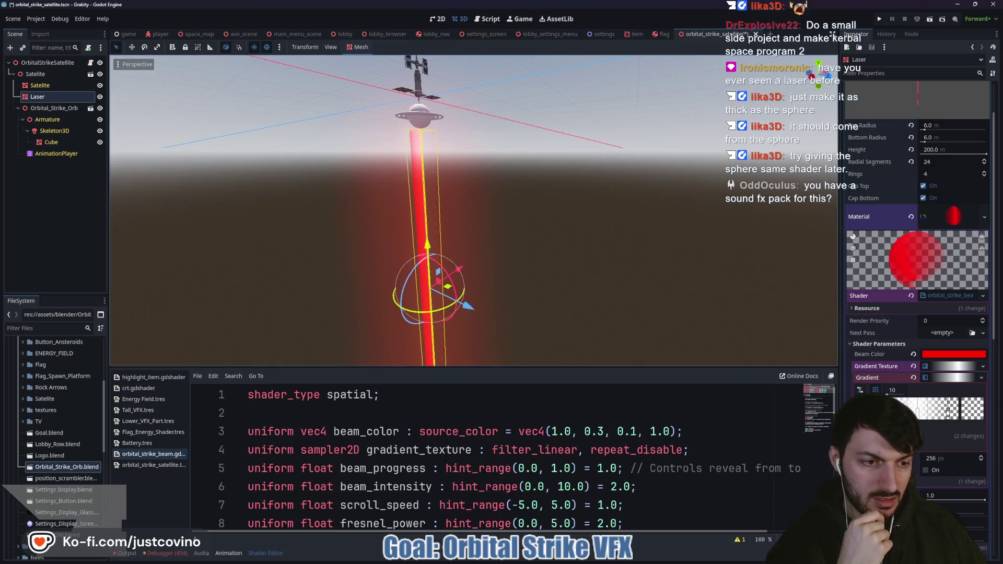
- Make one gradient stop opaque white again and raise the other stop's alpha
click(971, 413)
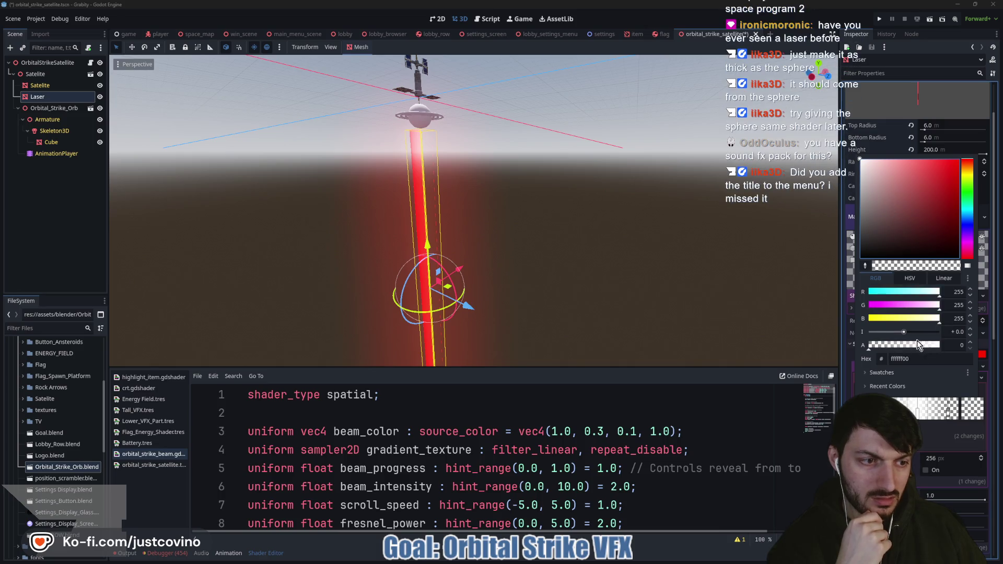
click(940, 349)
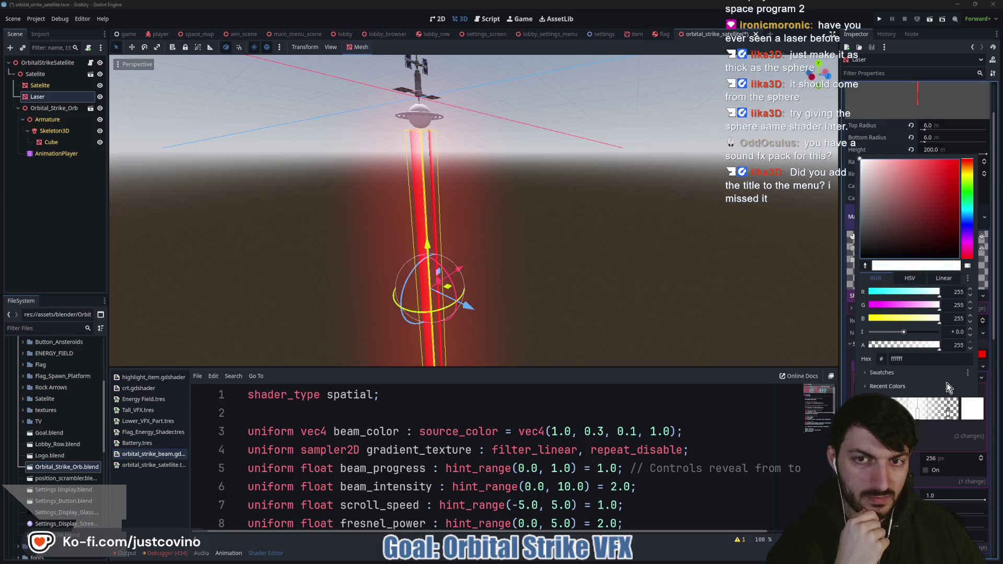
click(954, 420)
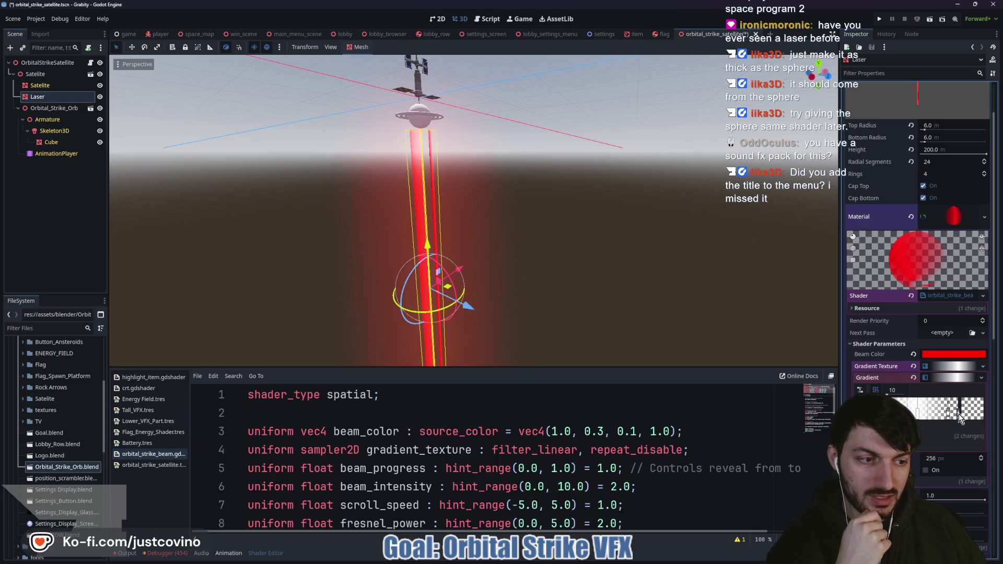
click(981, 417)
click(899, 345)
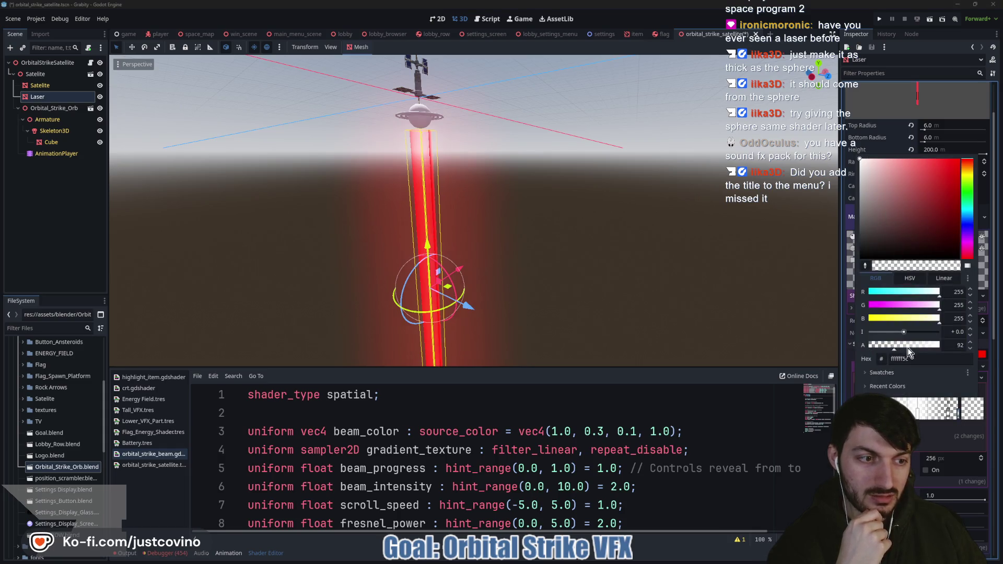
click(692, 276)
- Orbit and zoom around the satellite to inspect the more solid red beam
scroll(728, 268, down, 5)
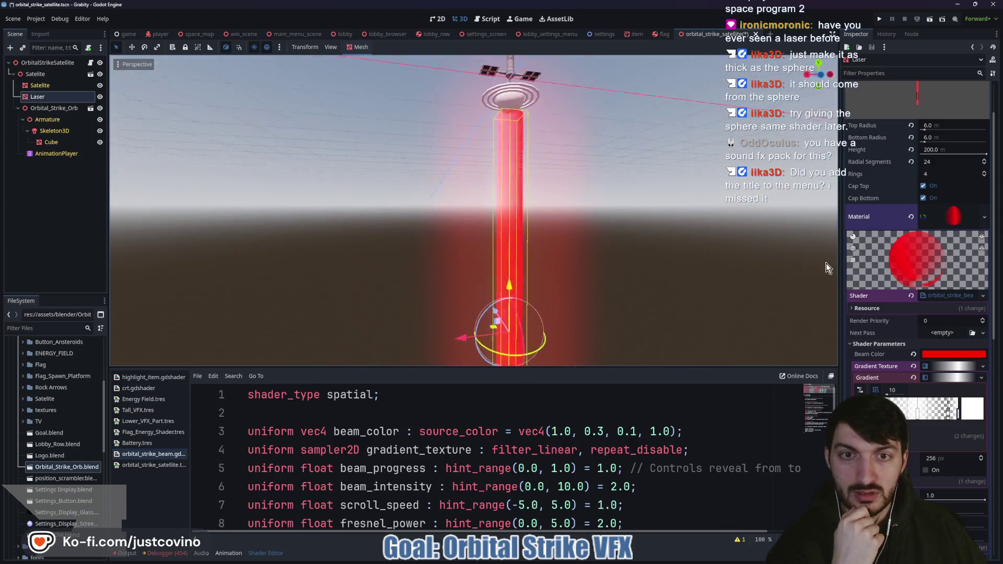
scroll(935, 267, down, 2)
drag(621, 274, 326, 293)
drag(625, 266, 337, 281)
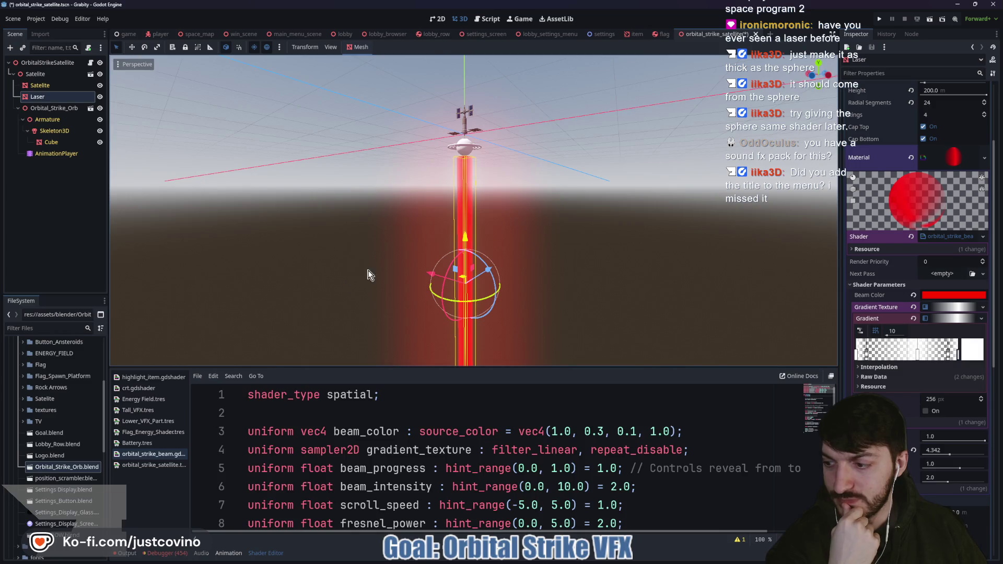
mouse_move(623, 248)
mouse_down()
mouse_move(555, 251)
mouse_move(728, 267)
mouse_up()
scroll(617, 269, up, 2)
scroll(624, 252, up, 2)
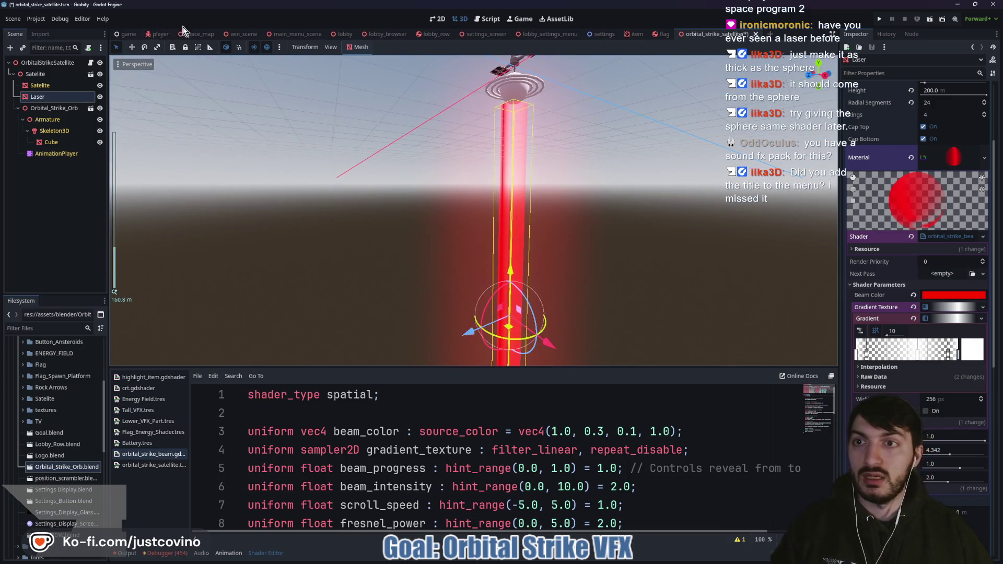
click(295, 34)
scroll(549, 284, up, 5)
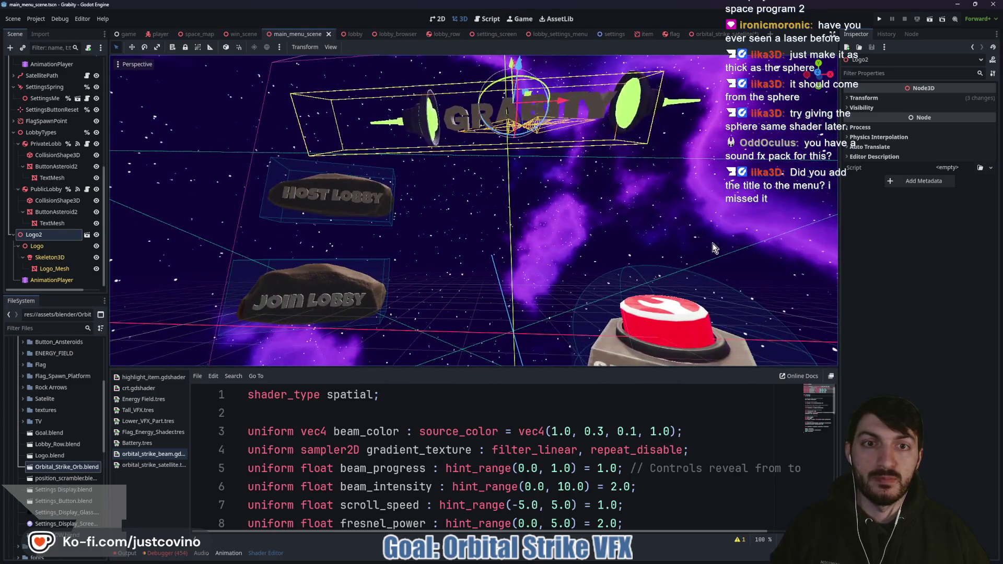
drag(715, 248, 653, 256)
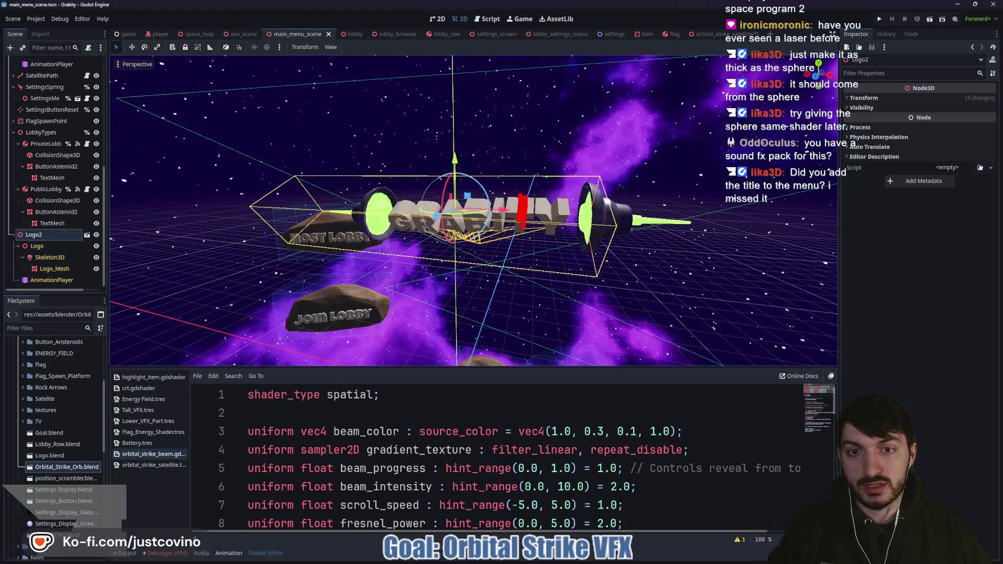
scroll(525, 303, down, 5)
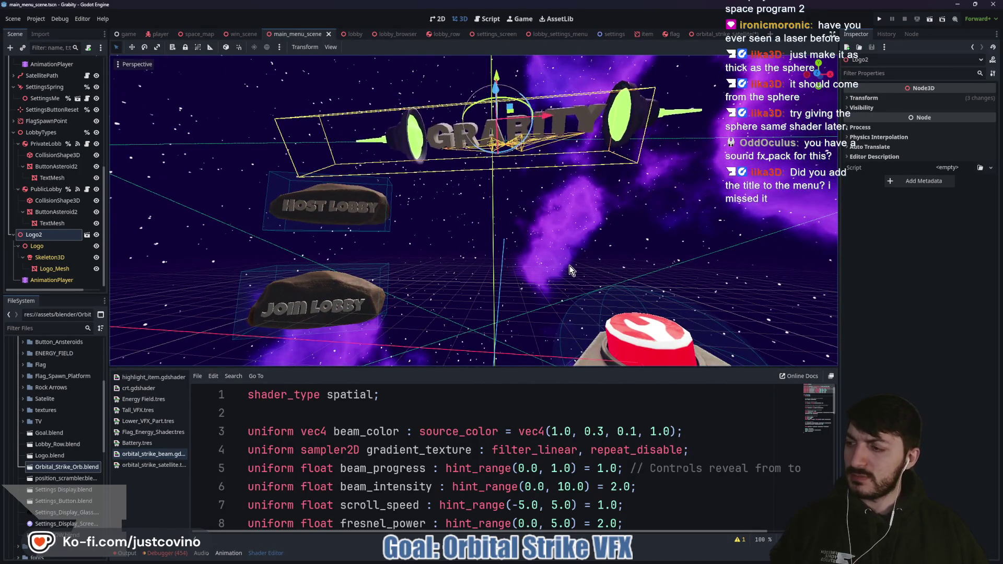
click(720, 34)
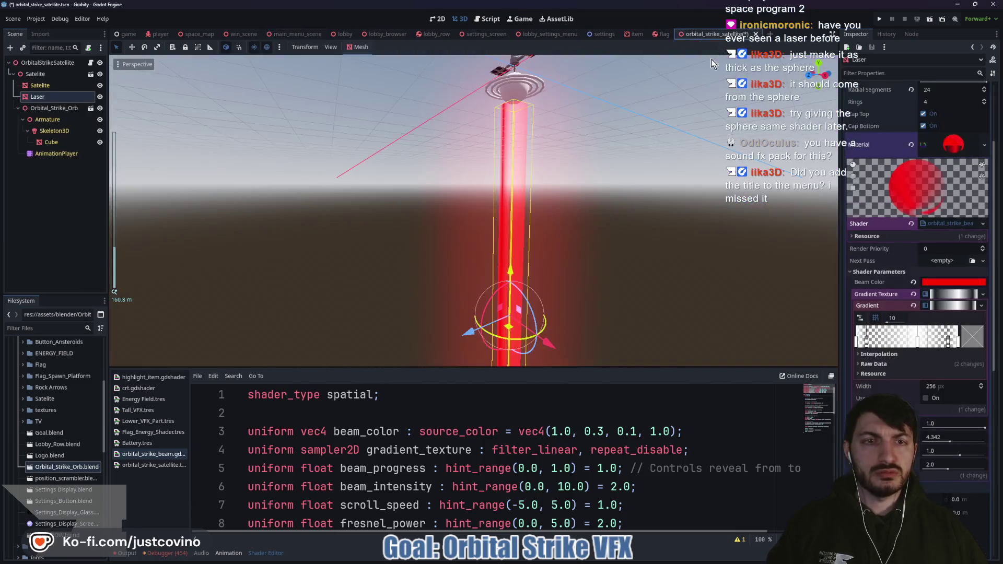
- Clear the Laser's Gradient Texture and bring up the list of new texture types
drag(691, 258, 757, 298)
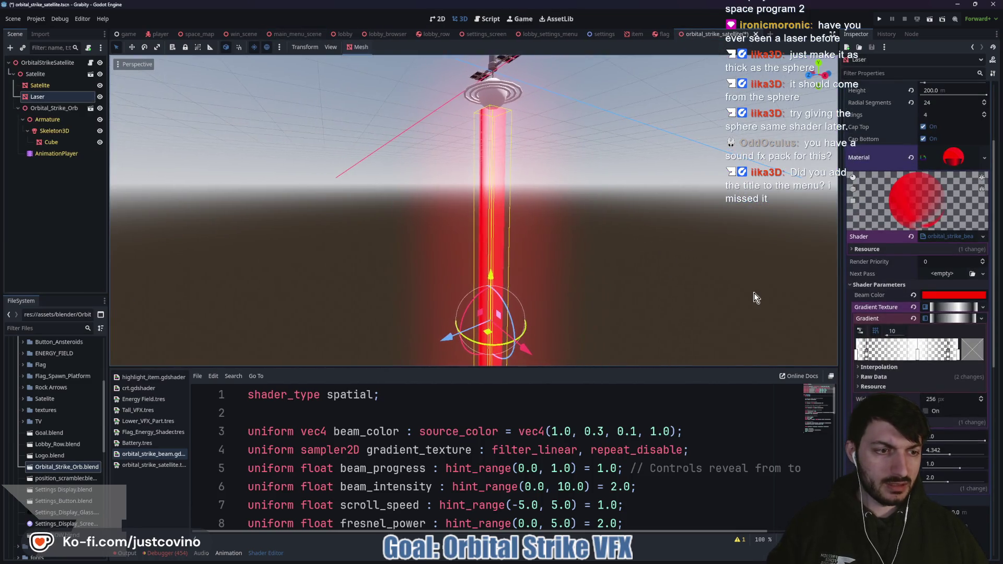
click(914, 318)
click(937, 310)
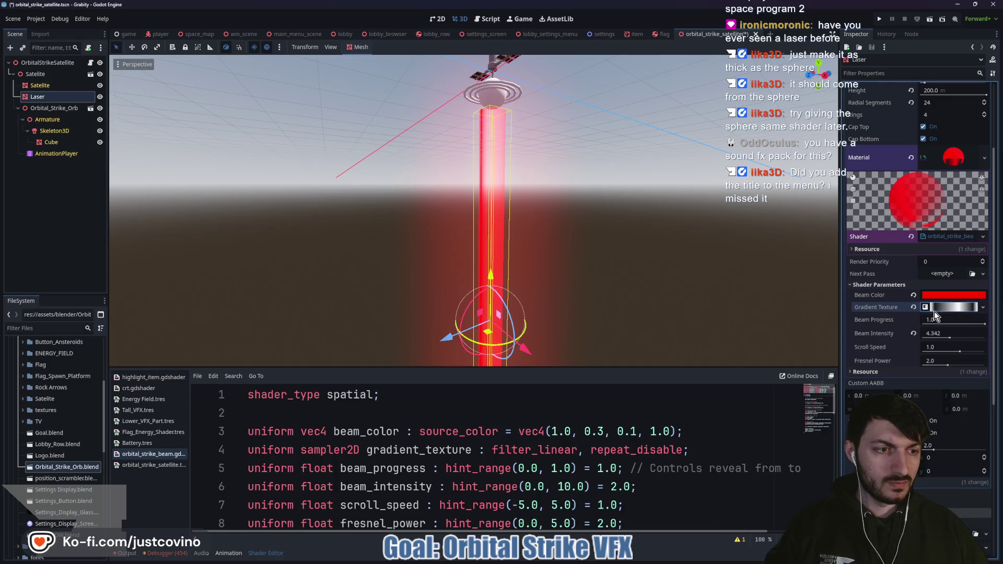
click(913, 308)
click(944, 309)
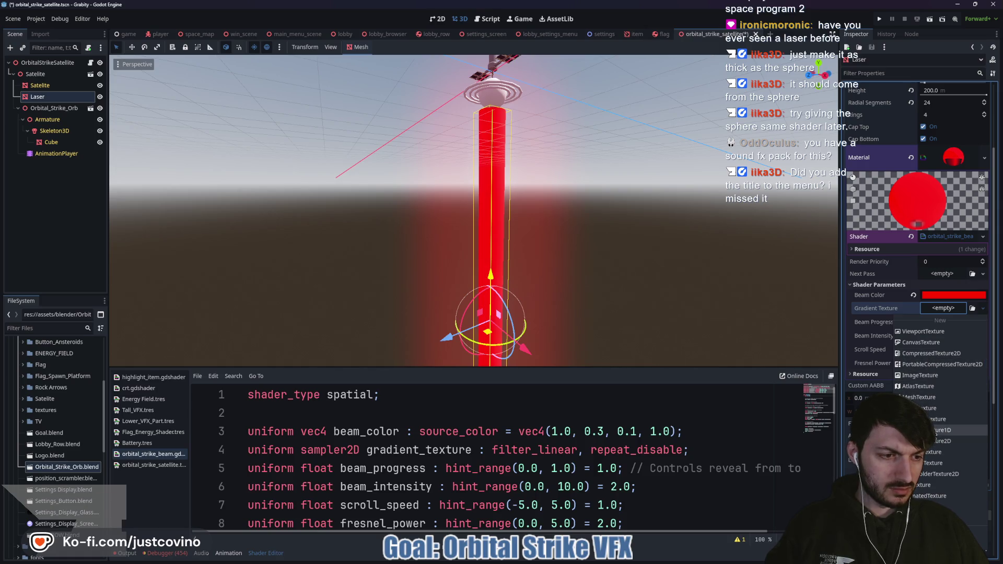
- Dismiss the list without choosing and undo to restore the gradient texture
key(Escape)
key(ctrl+z)
drag(650, 274, 214, 274)
scroll(491, 270, down, 3)
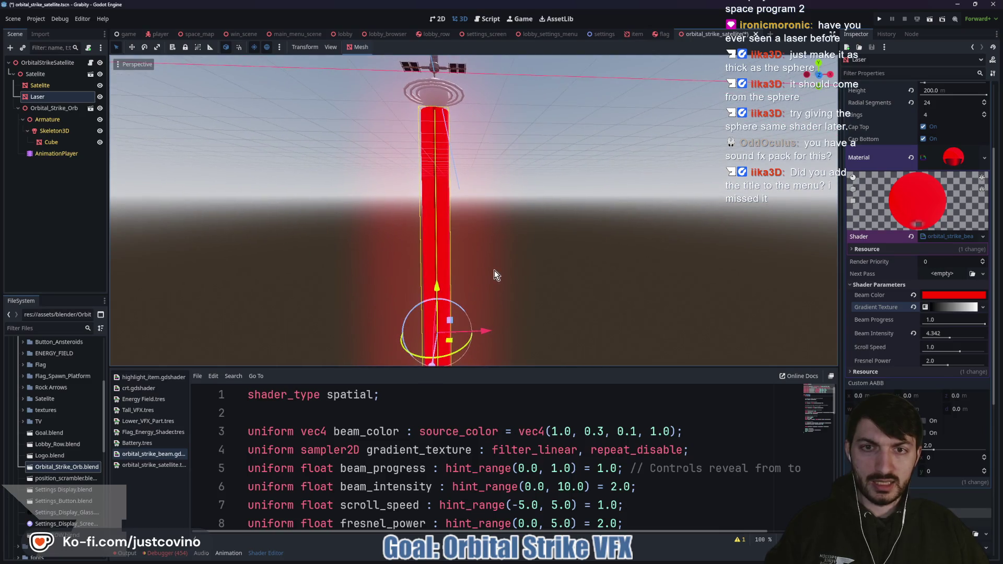
mouse_move(495, 562)
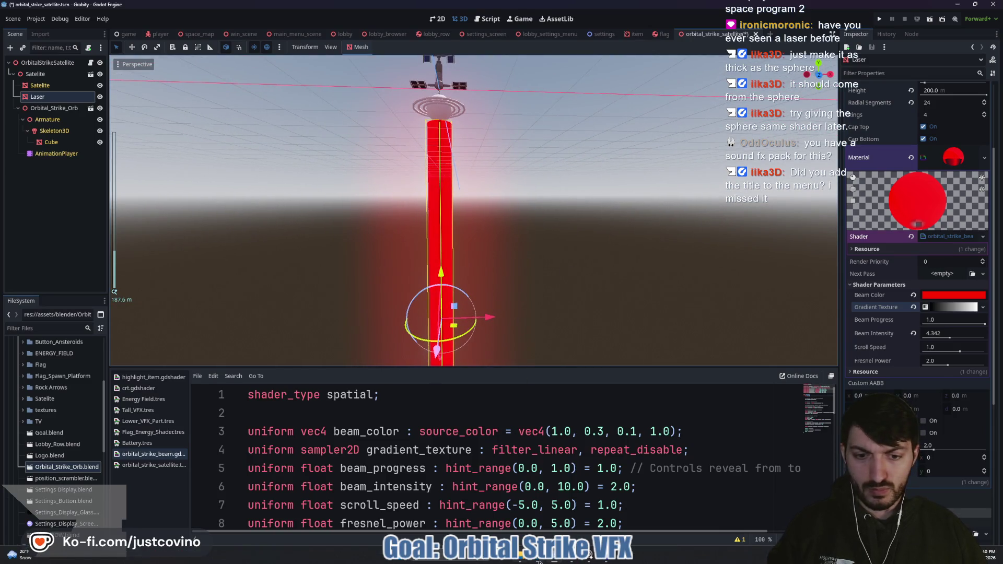
mouse_move(535, 559)
click(572, 513)
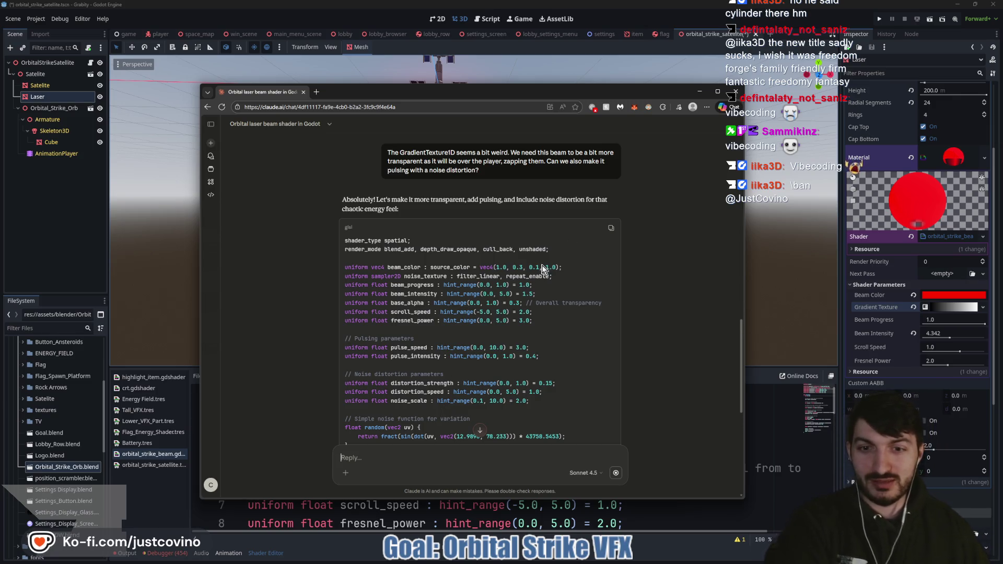
click(525, 505)
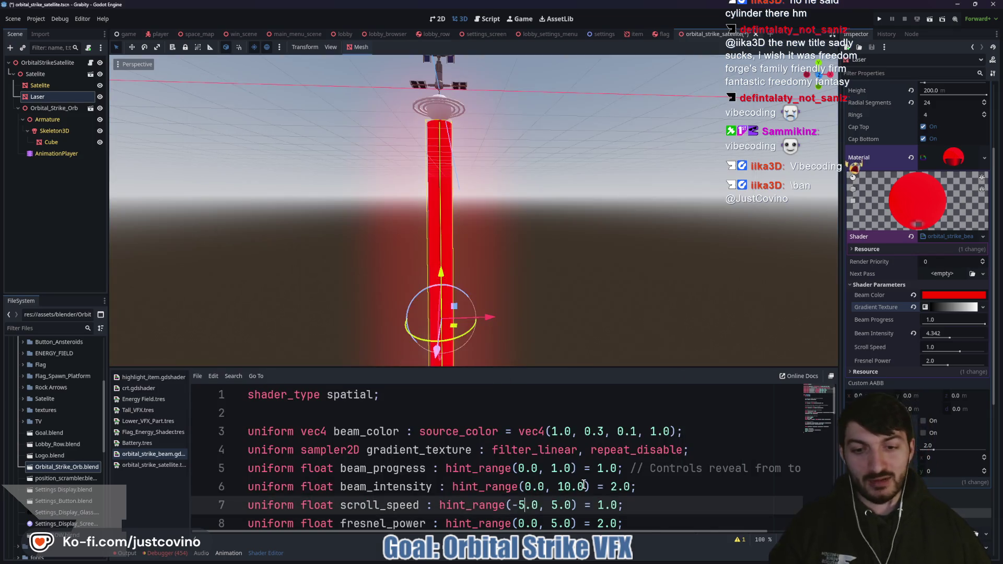
- Replace the orbital_strike_beam shader with Claude's complete 76-line revision, recopied via its Copy button
key(ctrl+a)
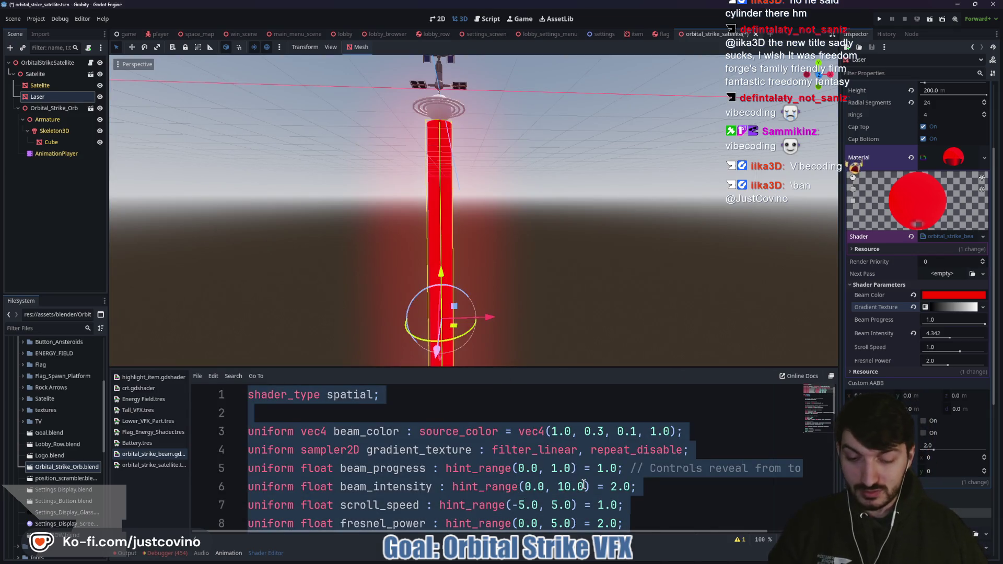
key(ctrl+v)
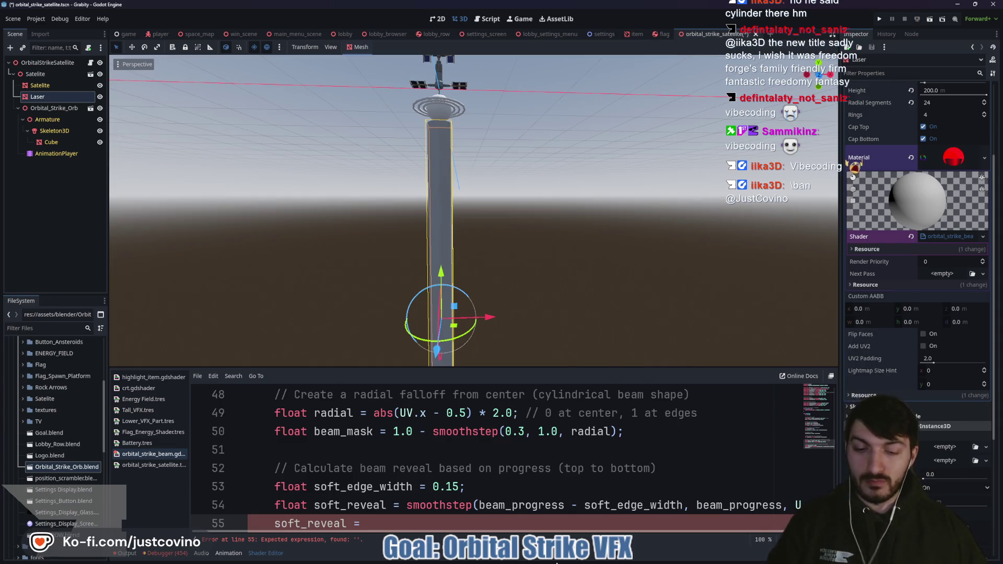
mouse_move(554, 562)
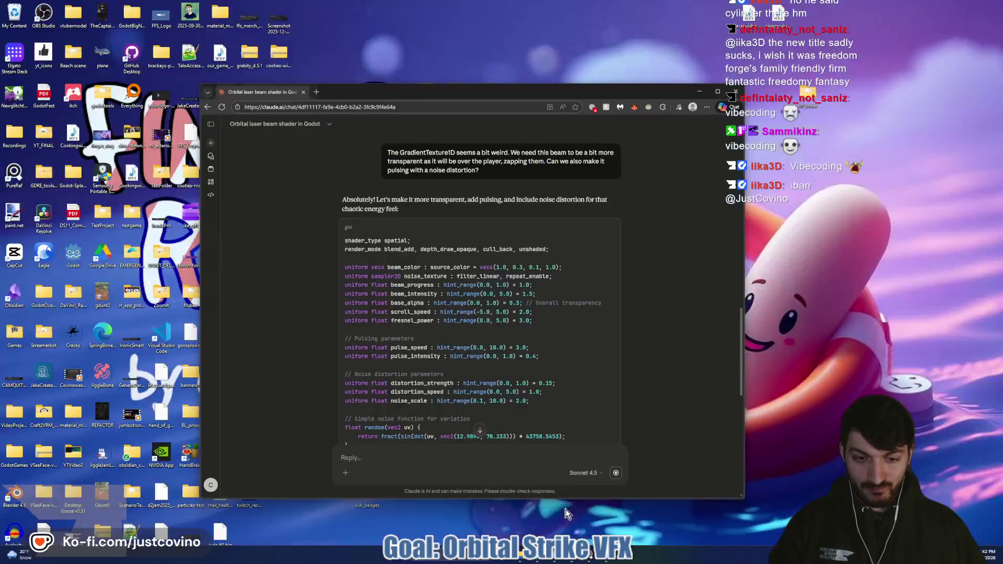
click(575, 509)
scroll(589, 309, down, 15)
scroll(638, 336, up, 10)
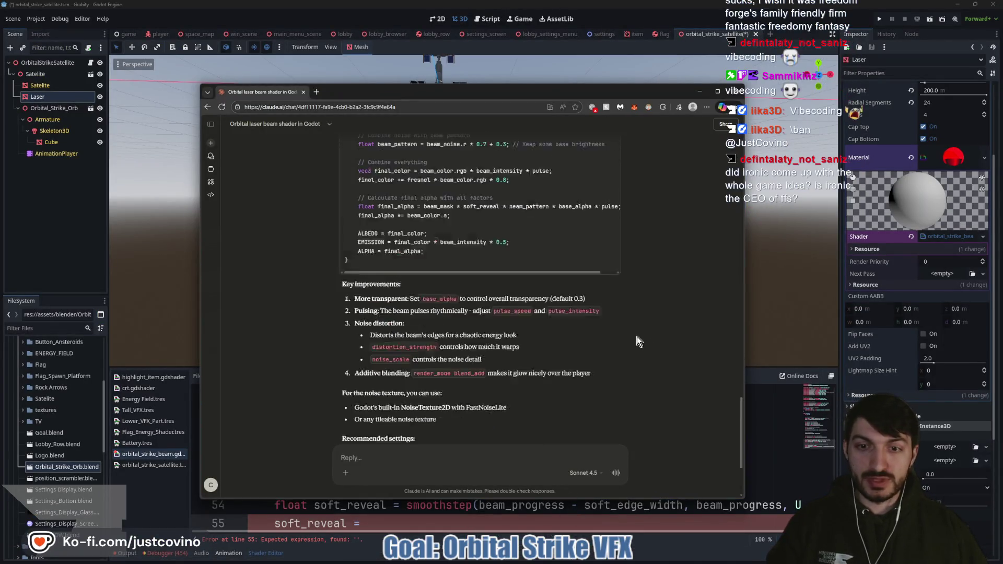
scroll(644, 312, up, 3)
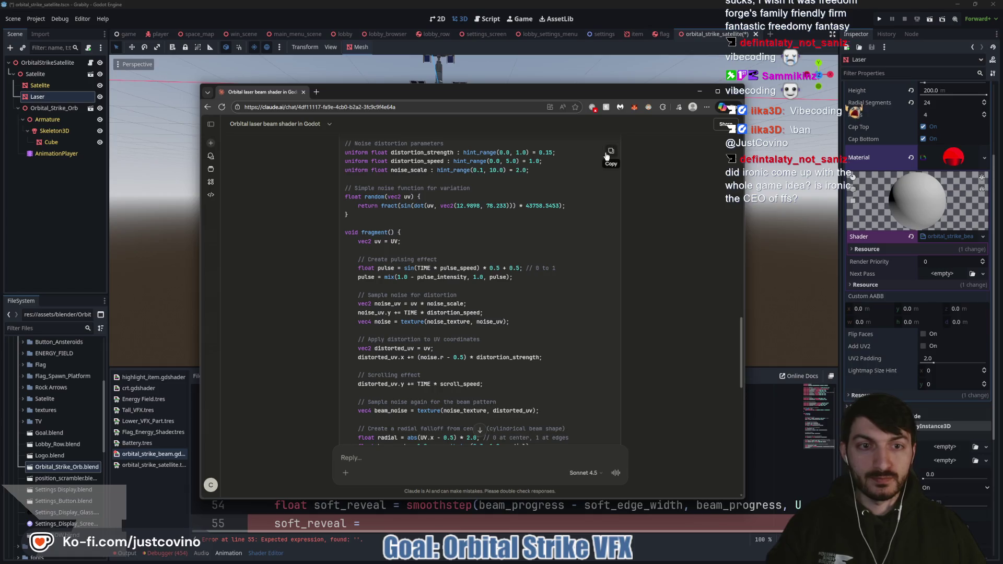
click(761, 458)
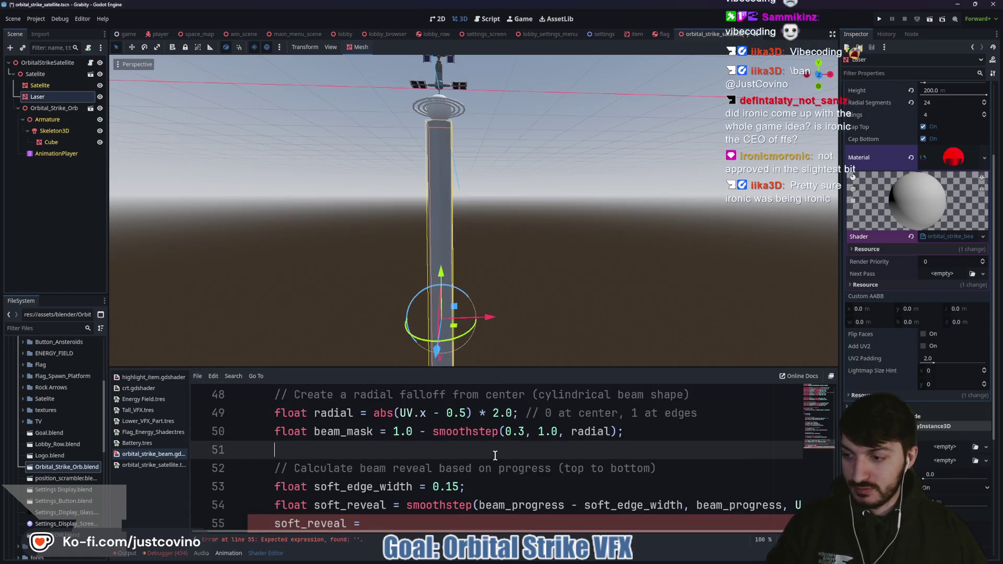
key(ctrl+a)
key(ctrl+v)
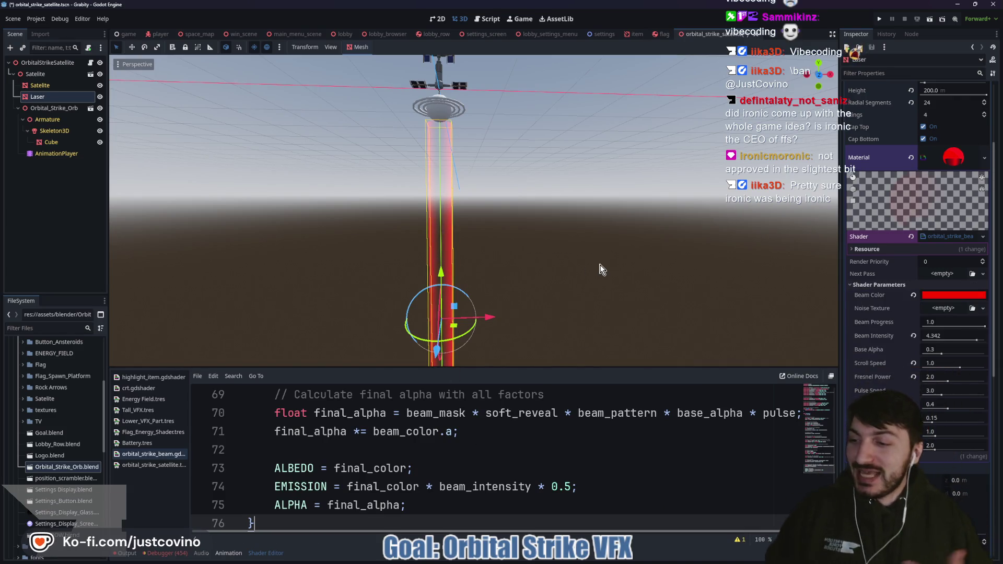
- Orbit to view the translucent beam head-on and save the scene with Ctrl+S
mouse_move(575, 274)
mouse_down()
mouse_move(570, 268)
mouse_move(556, 282)
mouse_up()
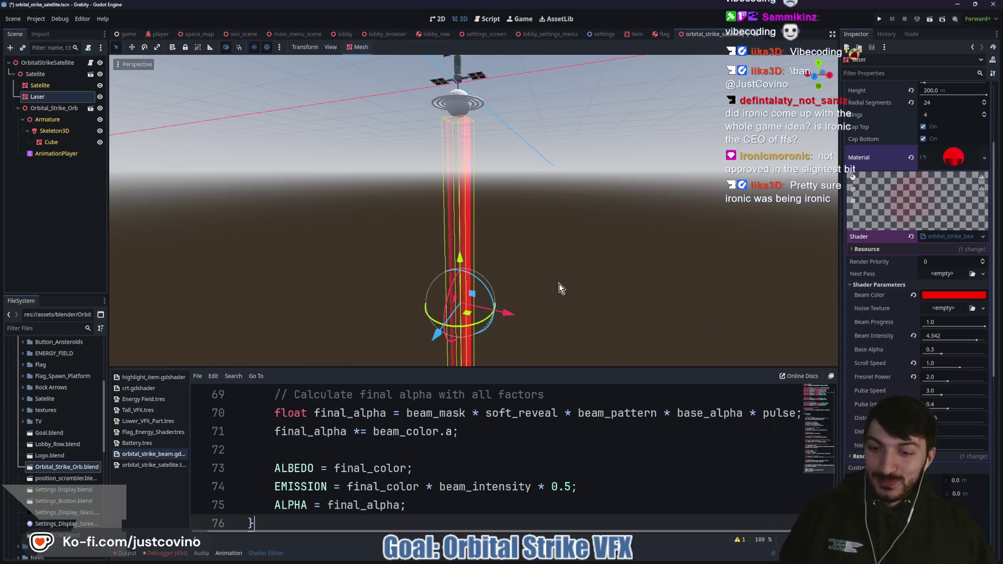
drag(559, 284, 593, 291)
key(ctrl+s)
drag(524, 262, 529, 262)
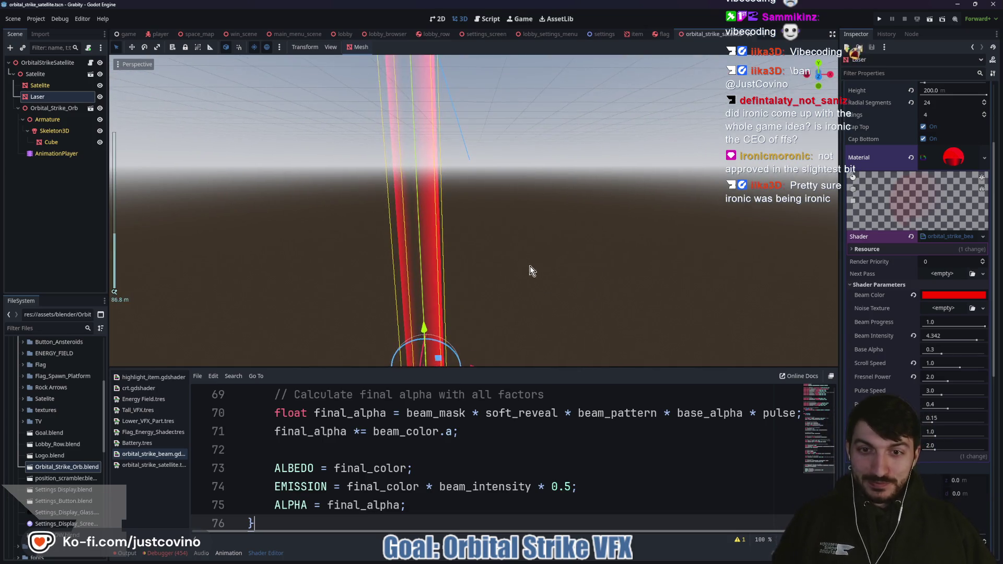
- Give the 3D view more height and open the Noise Texture new-resource list
drag(546, 369, 543, 441)
scroll(523, 322, down, 6)
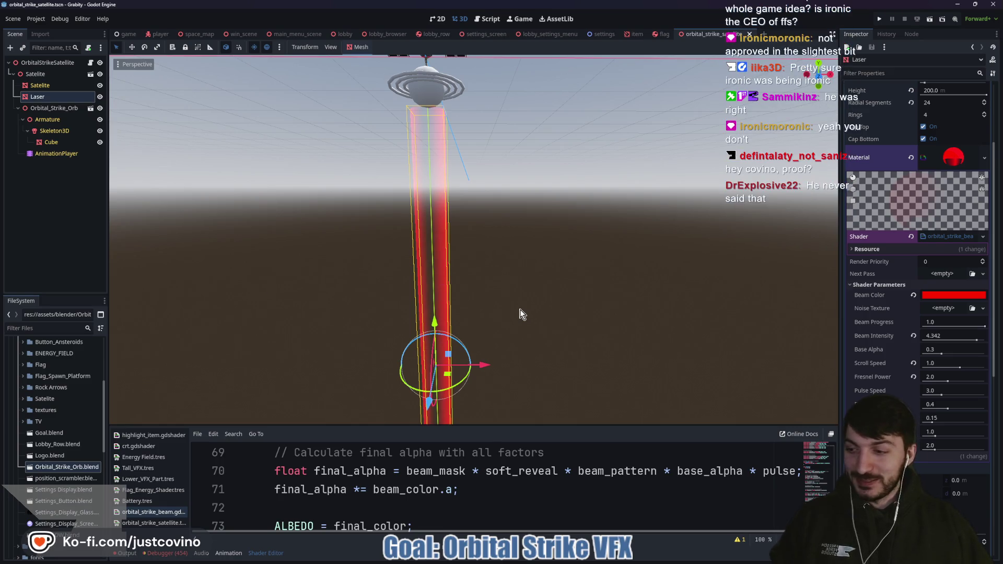
drag(513, 297, 560, 284)
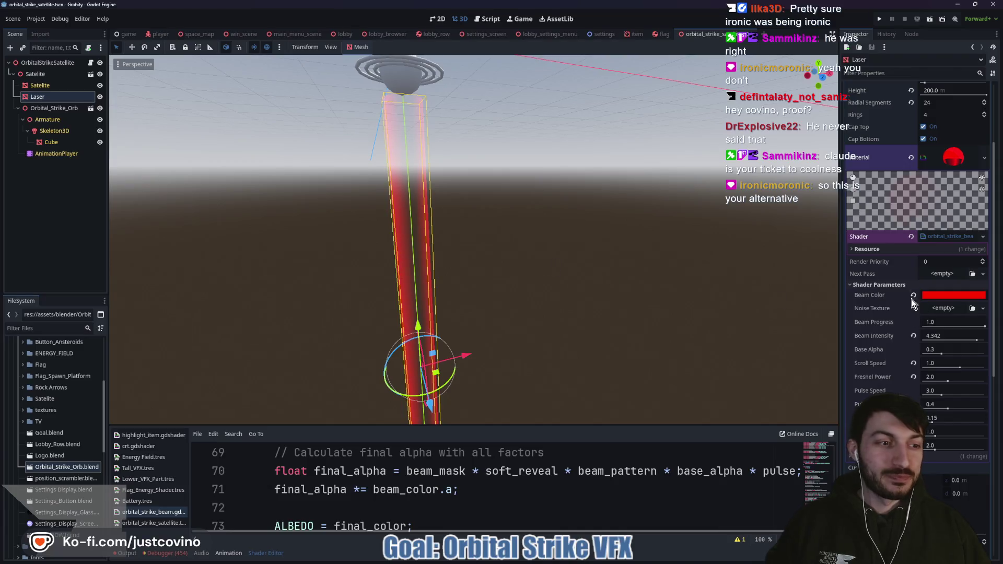
click(939, 309)
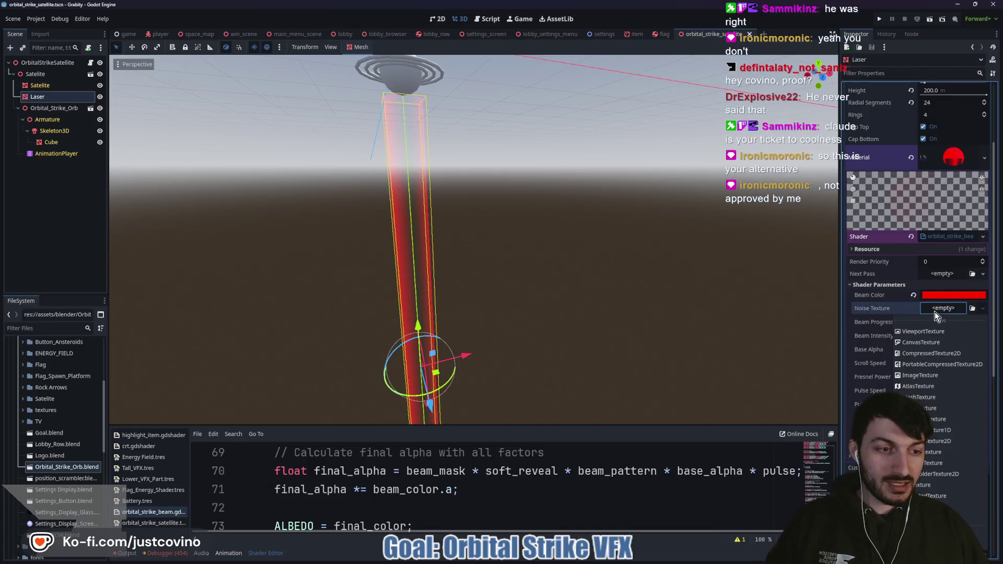
click(935, 441)
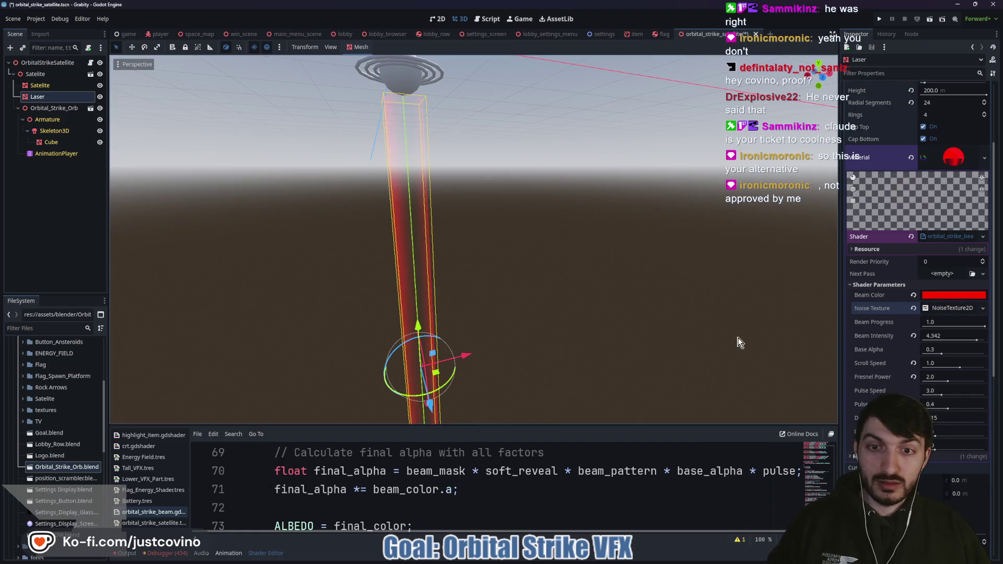
mouse_move(643, 311)
mouse_down()
mouse_move(463, 316)
mouse_move(590, 314)
mouse_move(614, 302)
mouse_up()
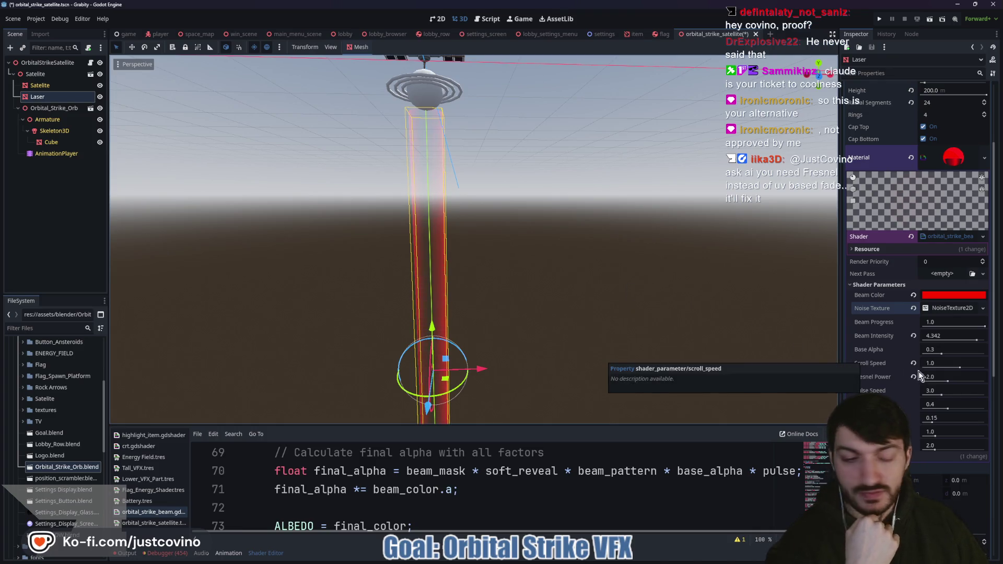
mouse_move(947, 381)
mouse_down()
mouse_move(995, 387)
mouse_move(951, 382)
mouse_up()
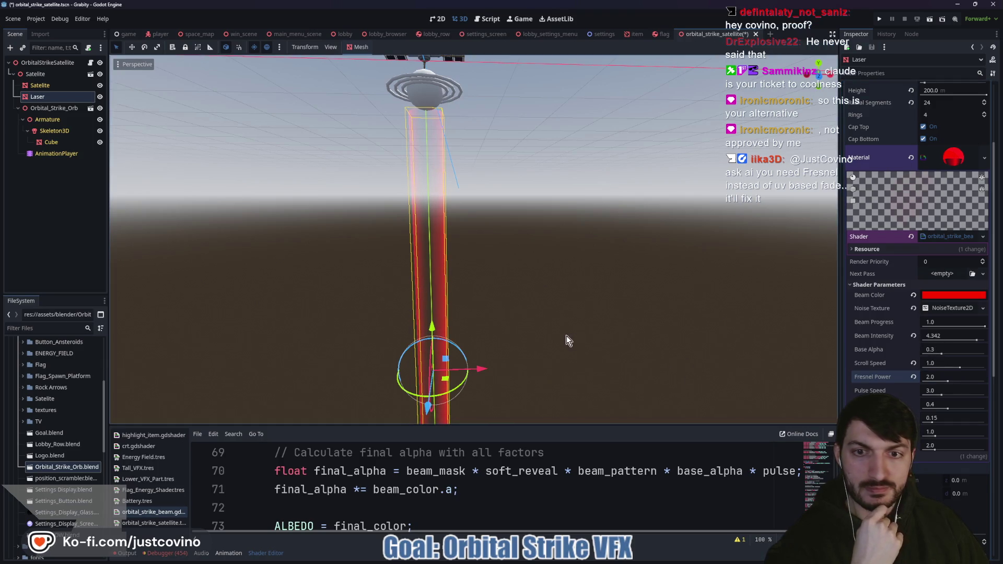
scroll(582, 345, down, 2)
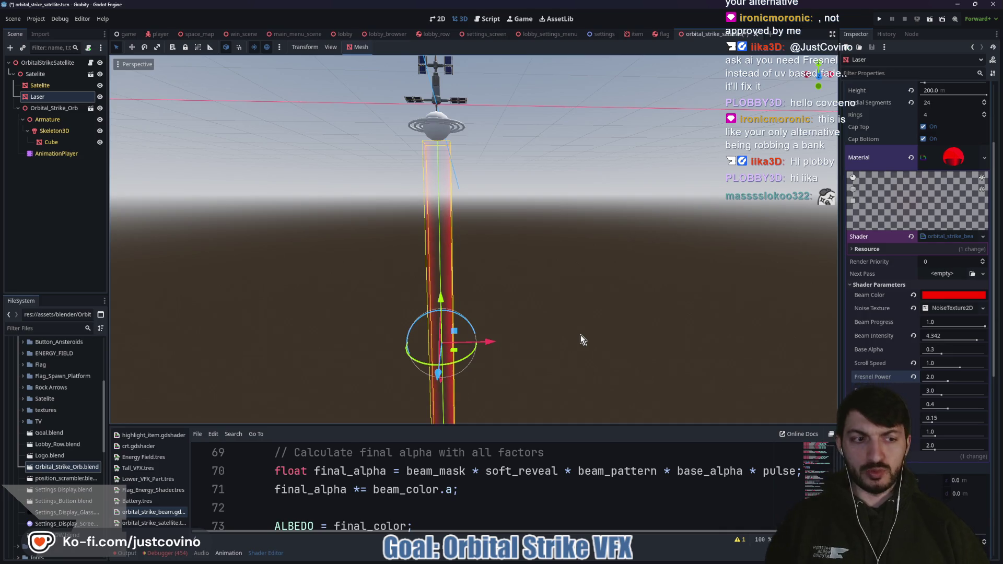
mouse_move(573, 287)
mouse_down()
mouse_move(537, 293)
mouse_move(614, 306)
mouse_up()
scroll(562, 314, up, 2)
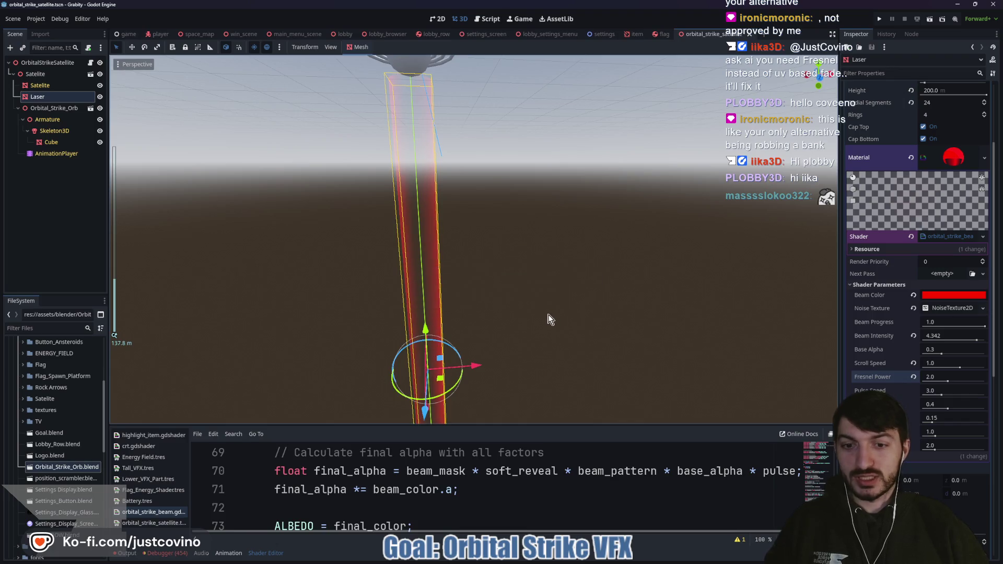
scroll(573, 314, up, 2)
scroll(572, 309, down, 2)
scroll(575, 318, down, 2)
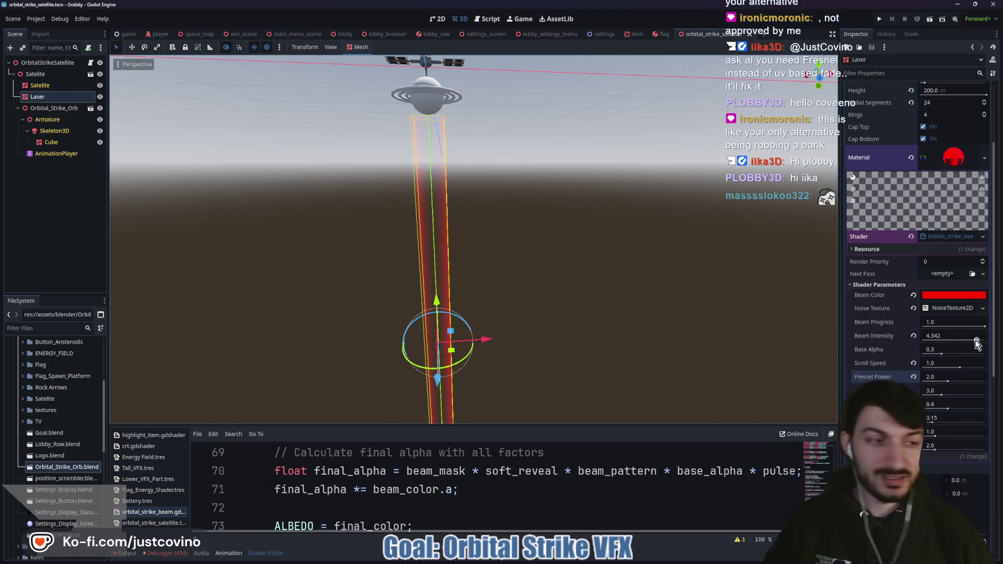
- Shift the Beam Color hue from pure red to a pinkish crimson
click(937, 296)
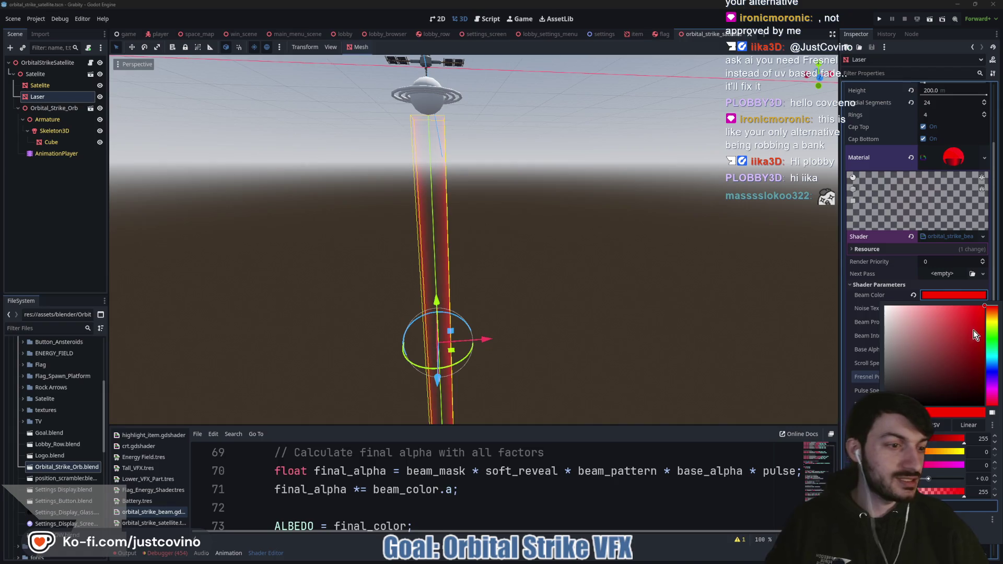
click(992, 386)
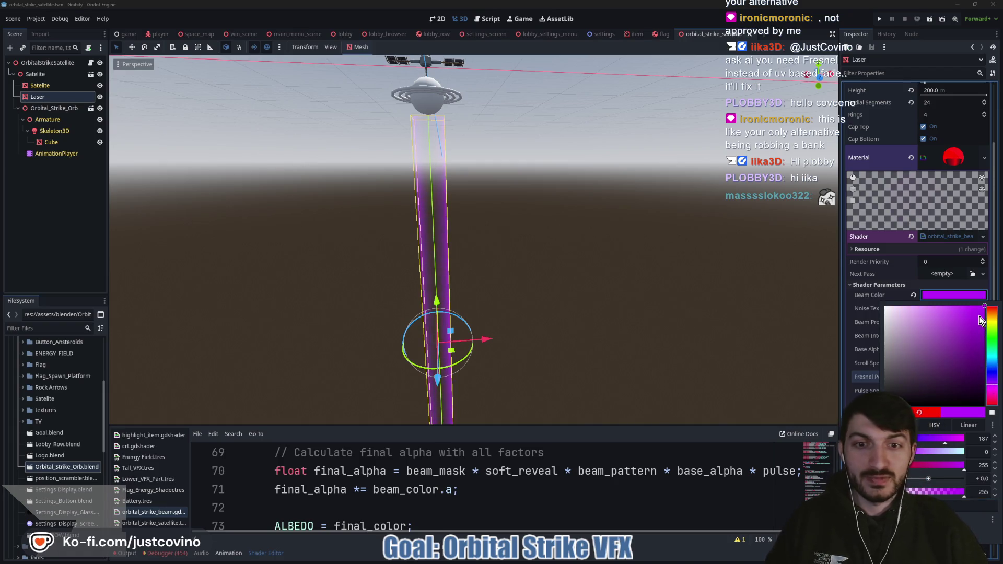
drag(992, 364, 997, 402)
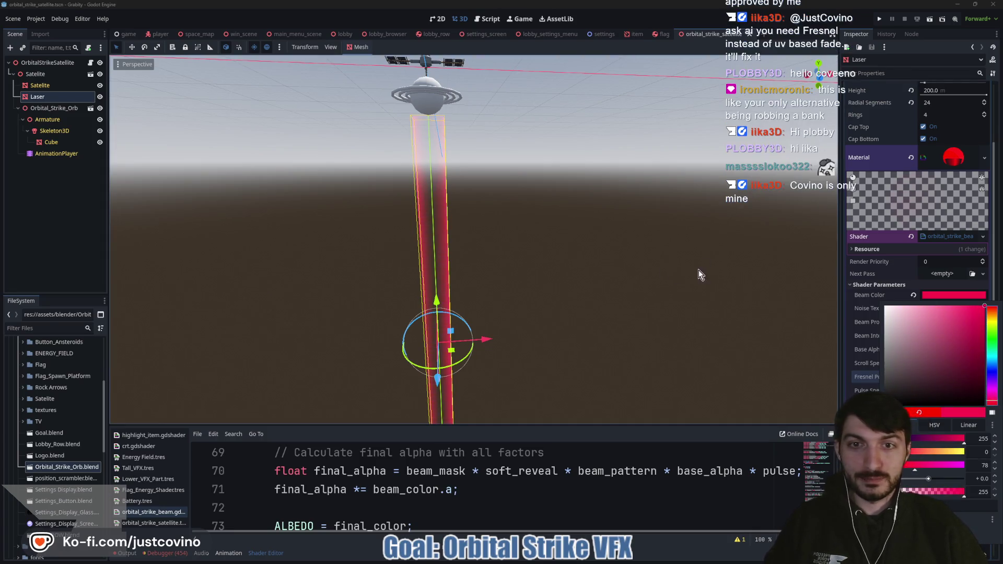
click(944, 291)
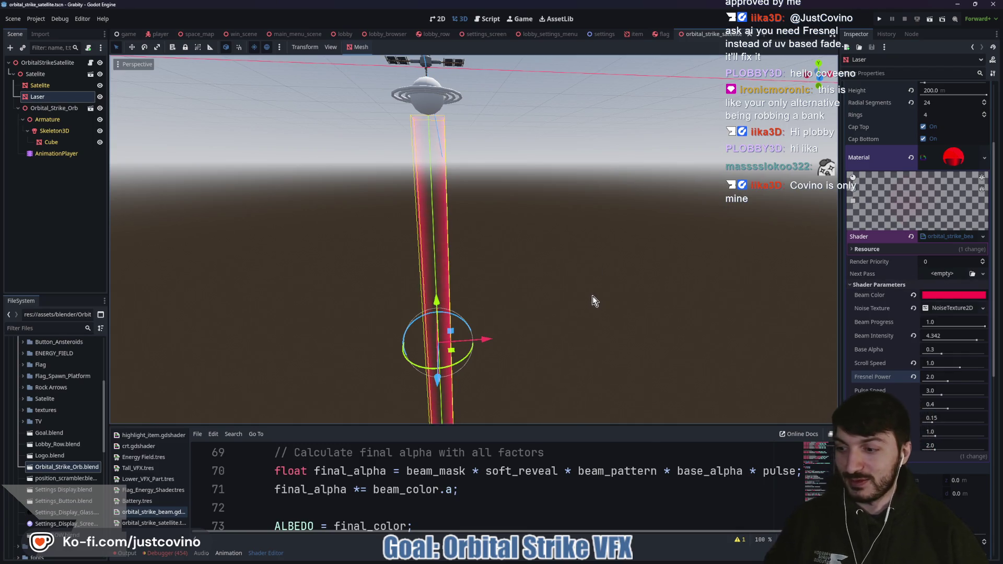
drag(595, 299, 513, 309)
scroll(615, 258, up, 5)
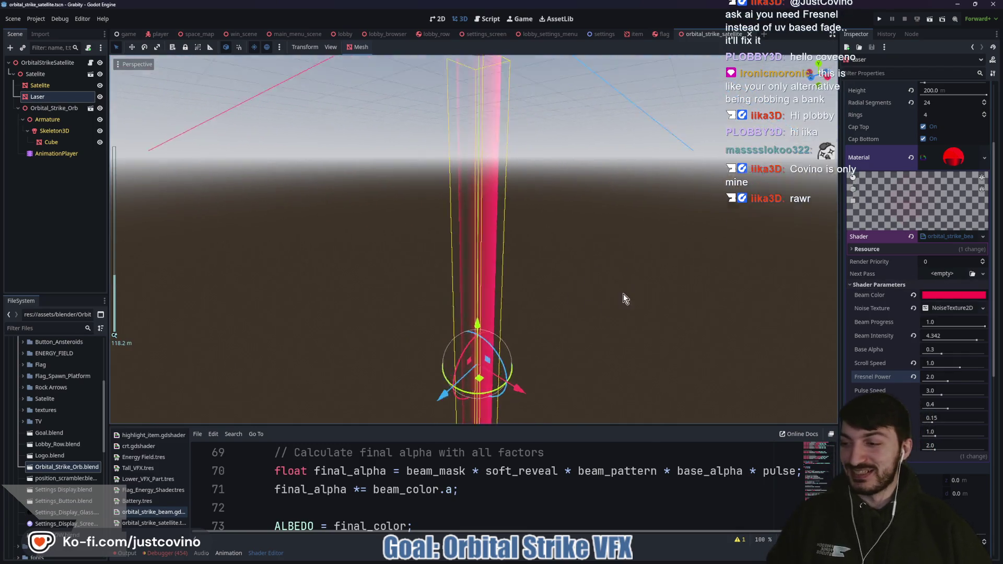
- Inspect the beam from above, then try a faster Pulse Speed and revert it
scroll(596, 335, down, 3)
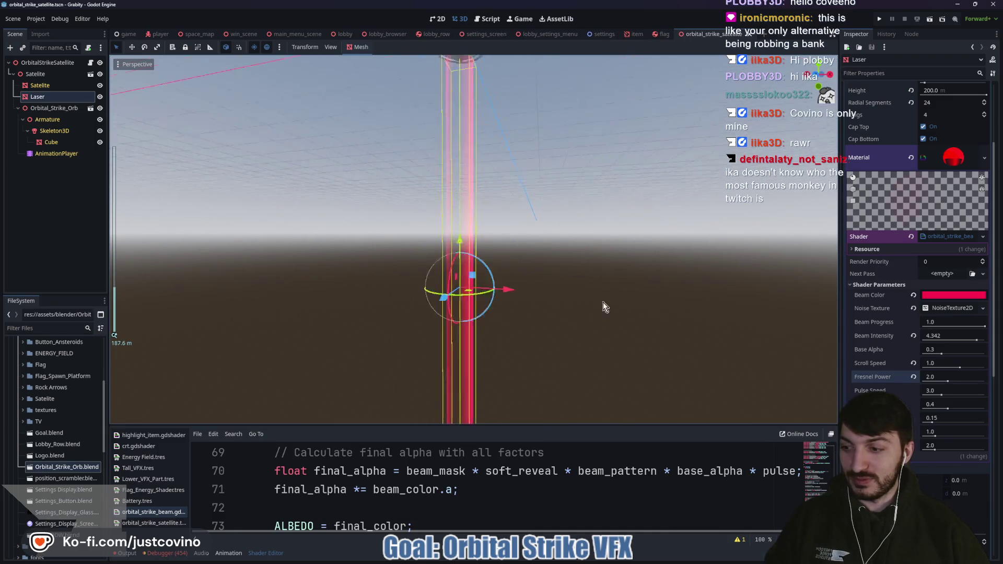
mouse_move(574, 312)
mouse_down()
mouse_move(604, 297)
mouse_move(494, 316)
mouse_move(526, 300)
mouse_up()
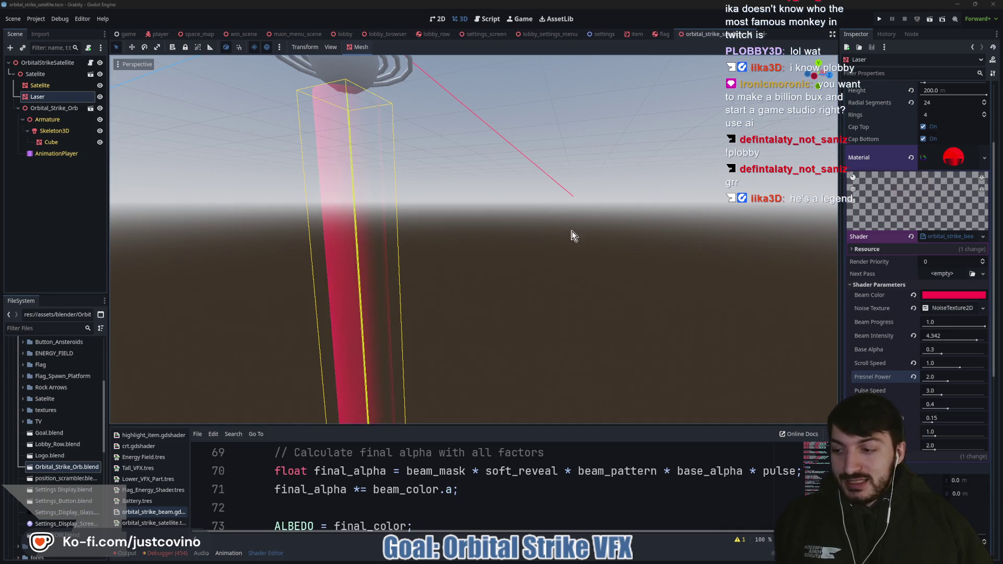
mouse_move(537, 239)
mouse_down()
mouse_move(476, 283)
mouse_move(431, 296)
mouse_move(586, 265)
mouse_up()
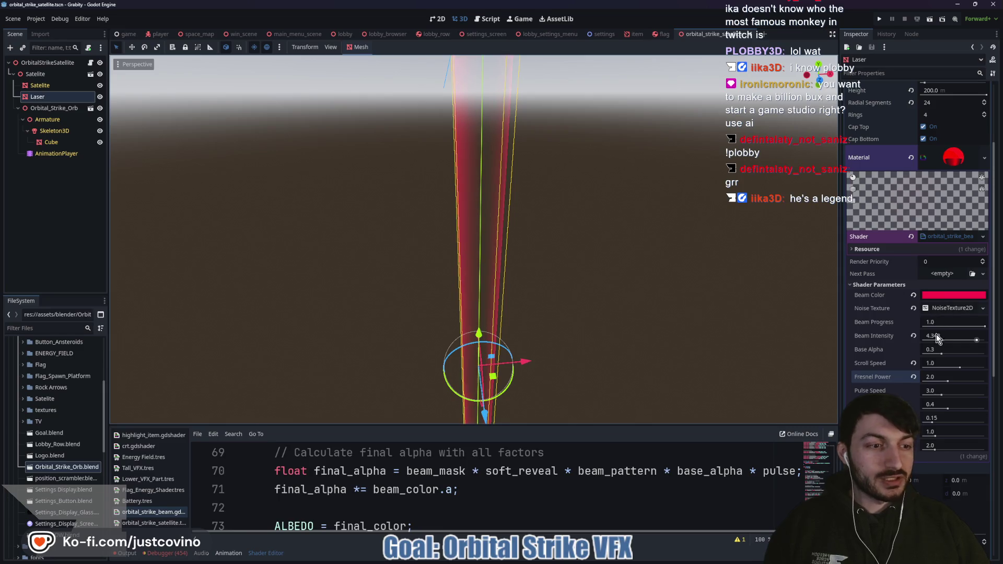
scroll(626, 307, down, 2)
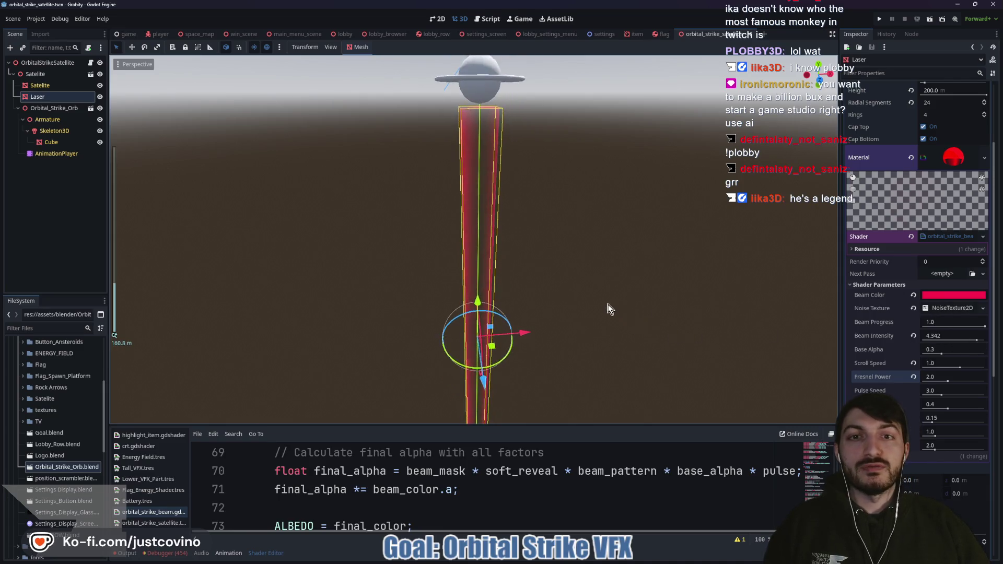
scroll(603, 284, up, 4)
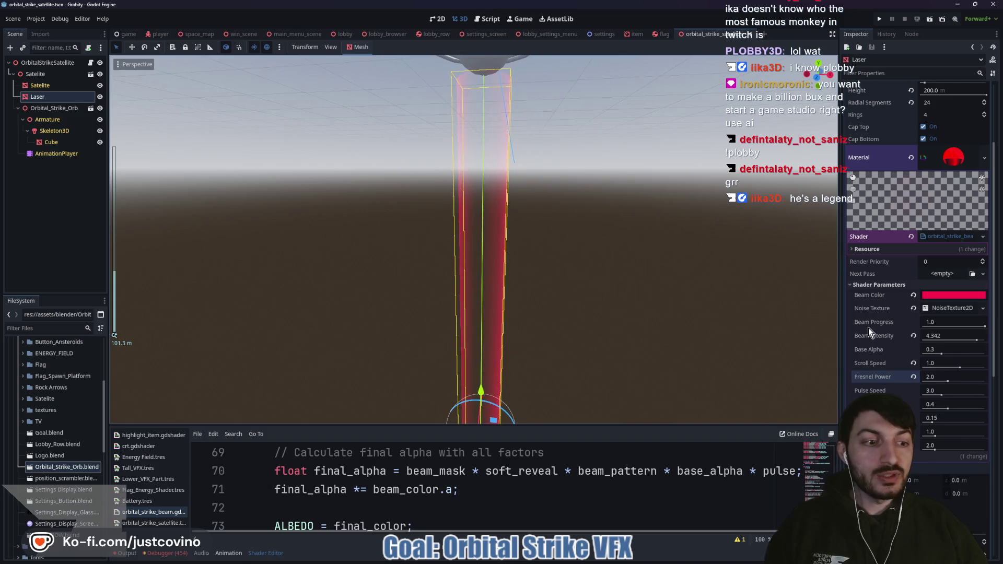
mouse_move(942, 394)
mouse_down()
mouse_move(971, 413)
mouse_move(956, 424)
mouse_move(982, 426)
mouse_move(953, 418)
mouse_move(950, 455)
mouse_move(963, 453)
mouse_move(943, 450)
mouse_up()
key(ctrl+z)
key(ctrl+z)
- Test Beam Progress back at 1.0, lower Noise Scale to 3.504, and view the beam upright
mouse_move(984, 325)
mouse_down()
mouse_move(886, 328)
mouse_move(960, 337)
mouse_up()
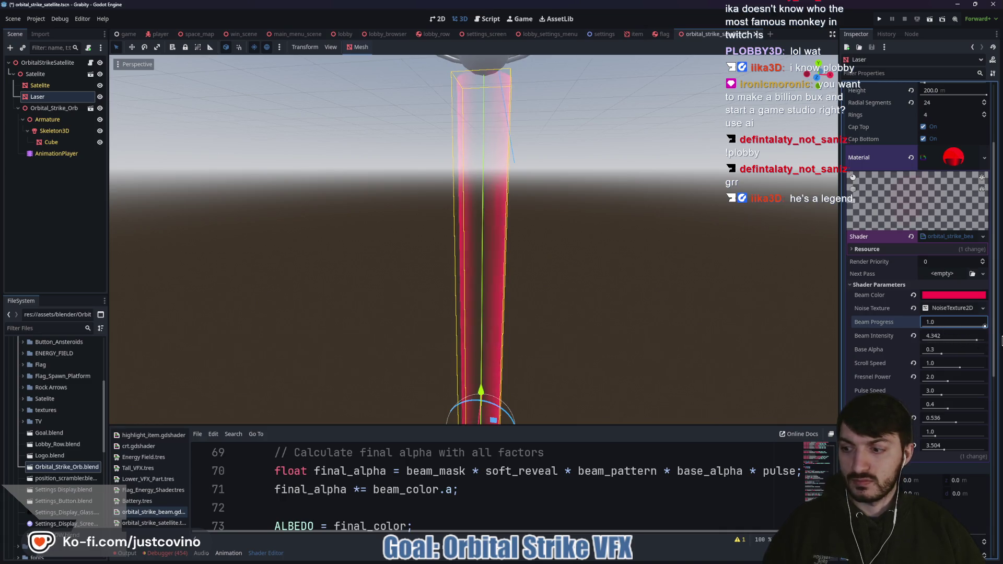
scroll(894, 346, down, 3)
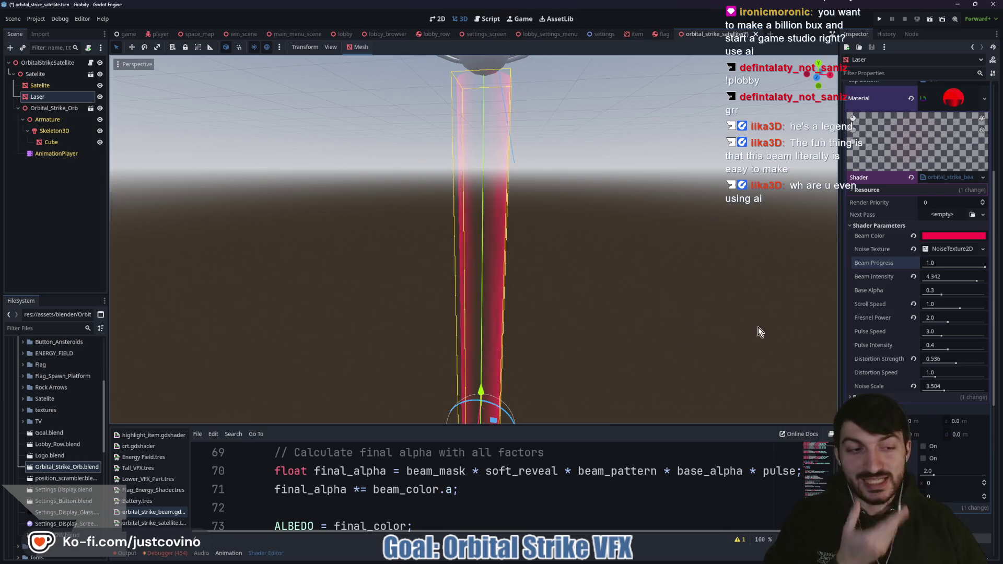
scroll(684, 314, down, 5)
scroll(634, 327, up, 2)
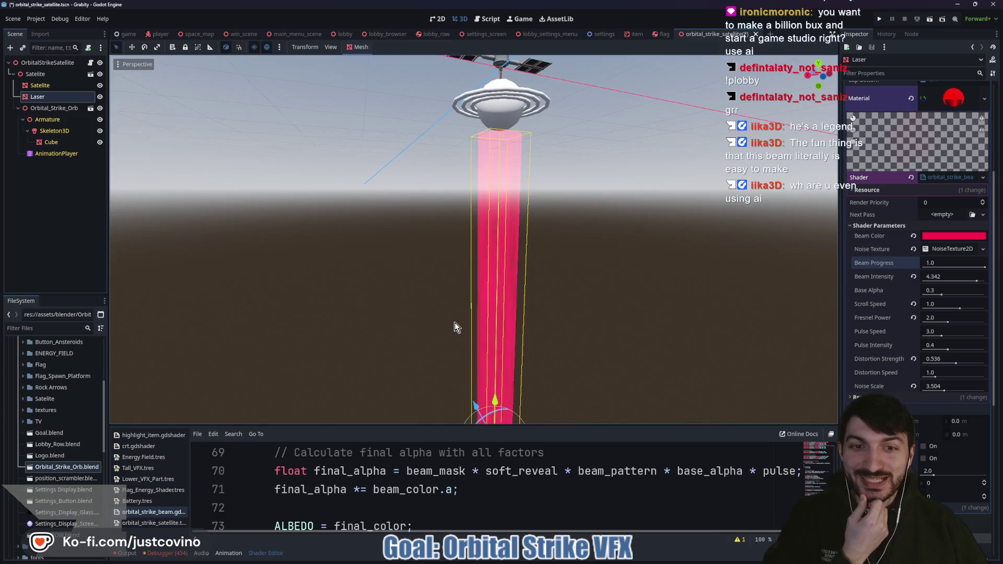
mouse_move(454, 322)
mouse_down()
mouse_move(519, 349)
mouse_move(699, 338)
mouse_up()
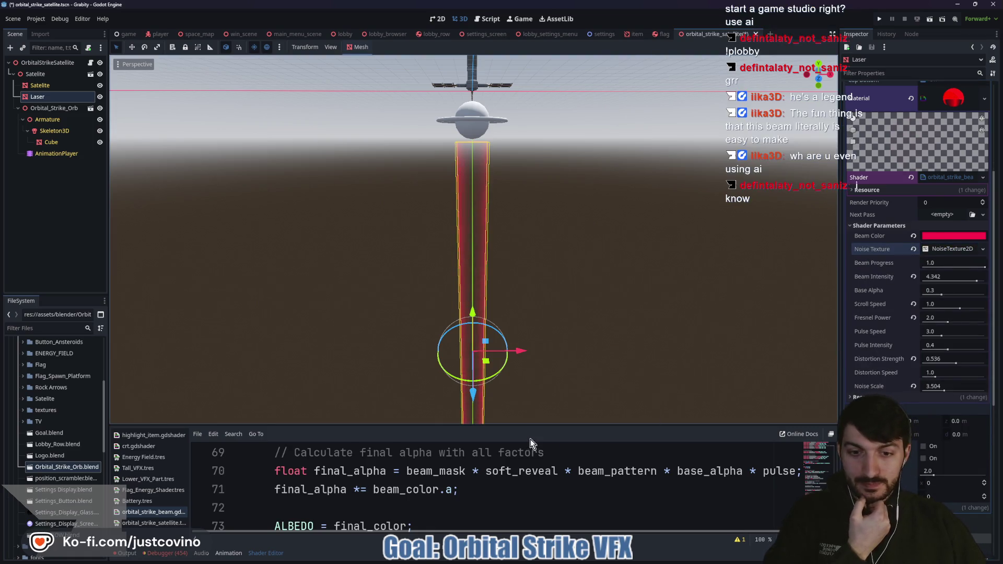
- Enlarge the shader editor and review fragment()'s pulsing, noise-distortion and scrolling code
drag(534, 425, 534, 71)
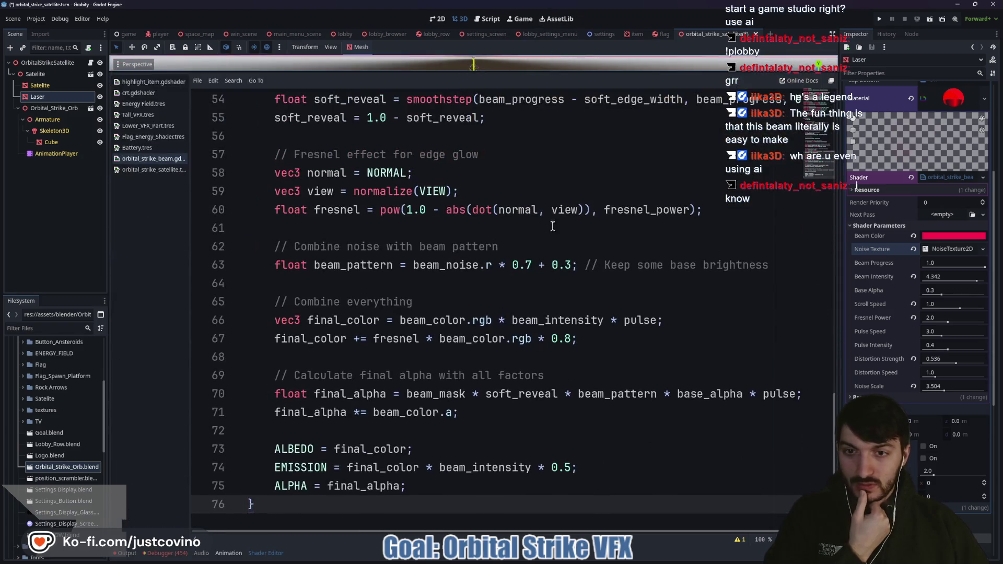
scroll(537, 289, up, 7)
scroll(538, 288, up, 4)
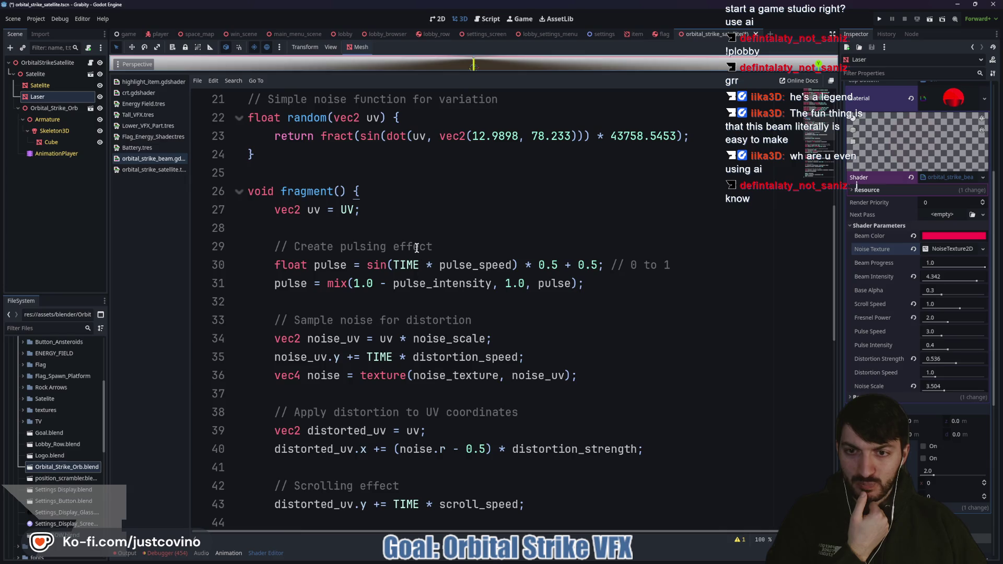
scroll(412, 249, down, 2)
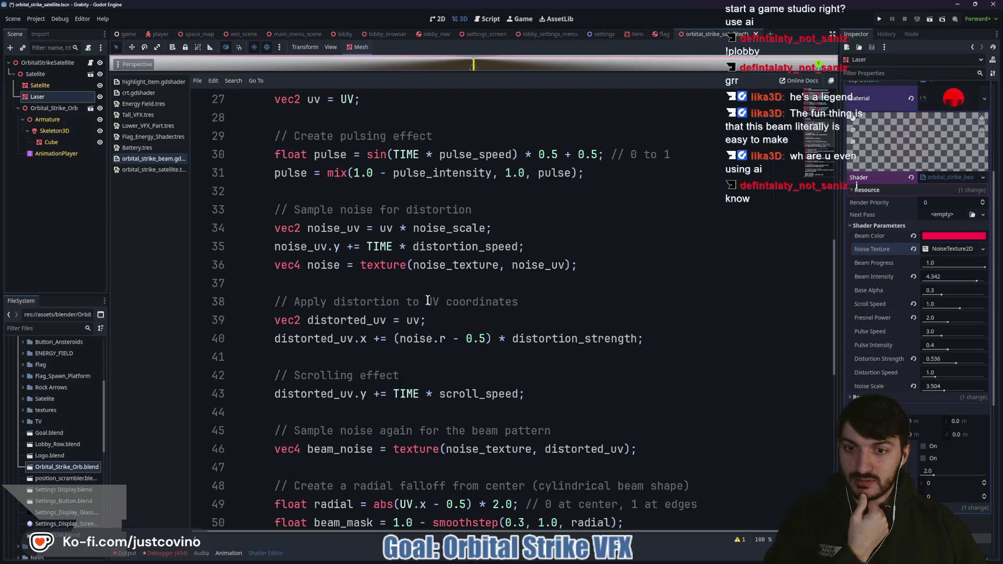
scroll(428, 301, down, 1)
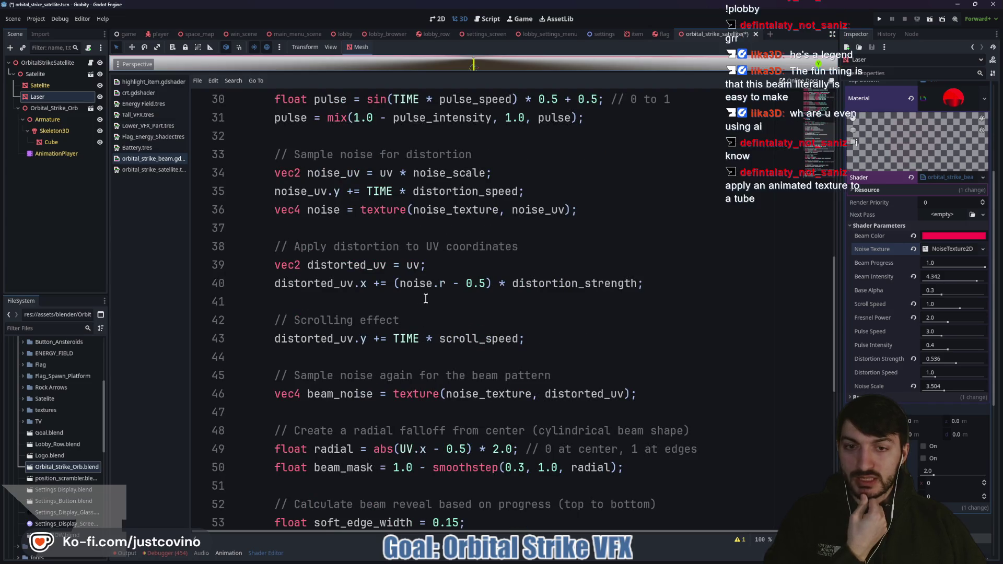
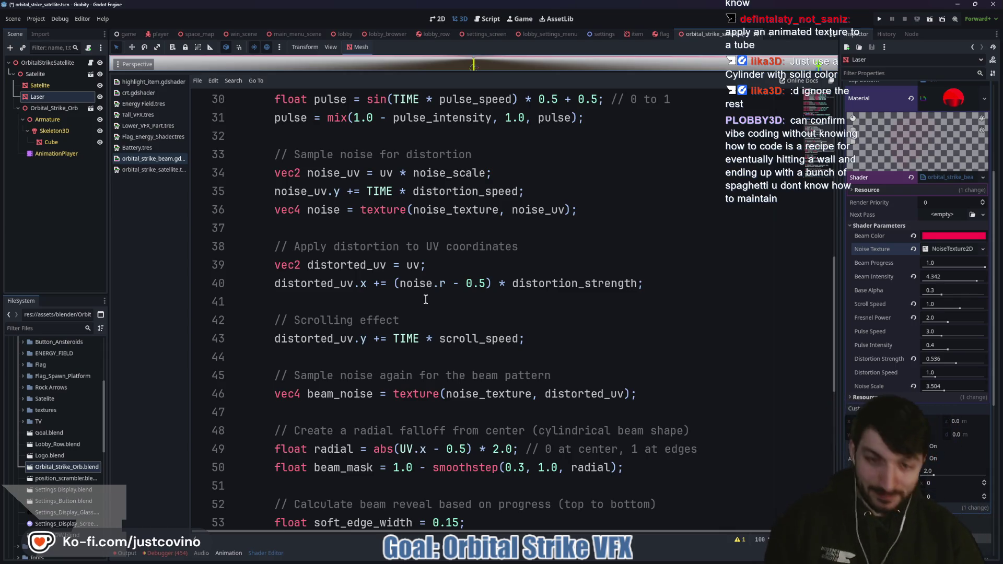
- Change the beam shader's render_mode from cull_back to cull_disabled
scroll(432, 301, down, 2)
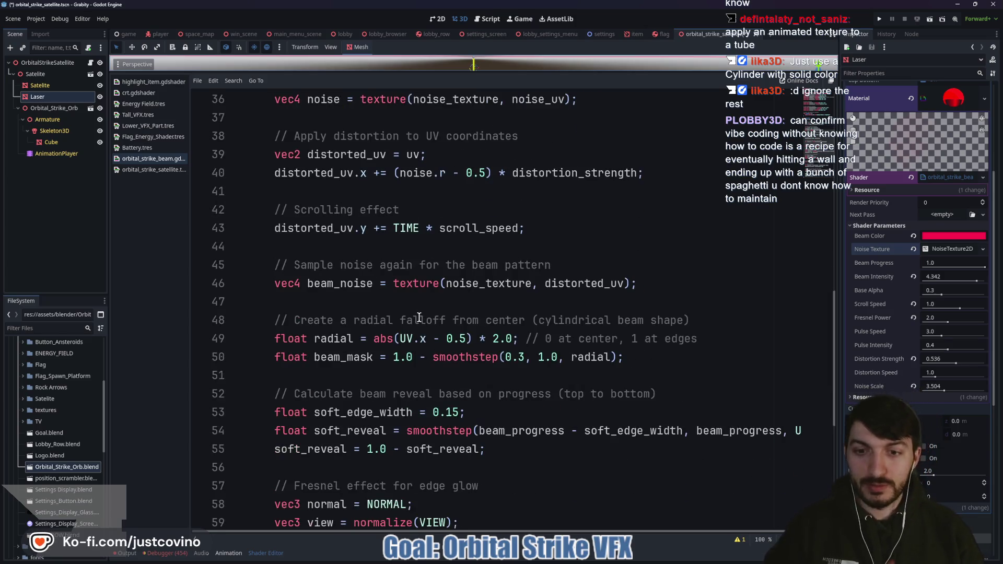
scroll(416, 310, down, 1)
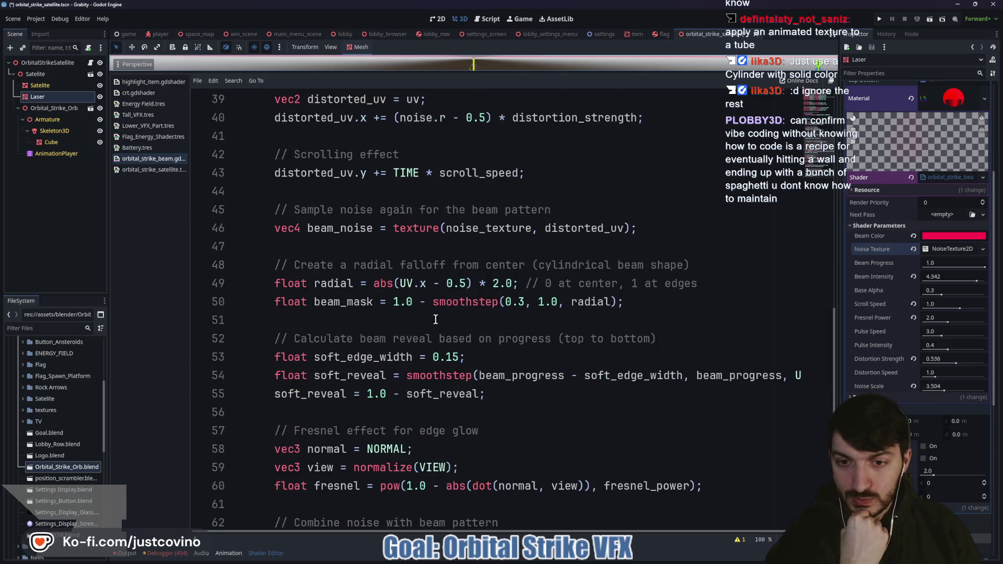
scroll(435, 319, down, 2)
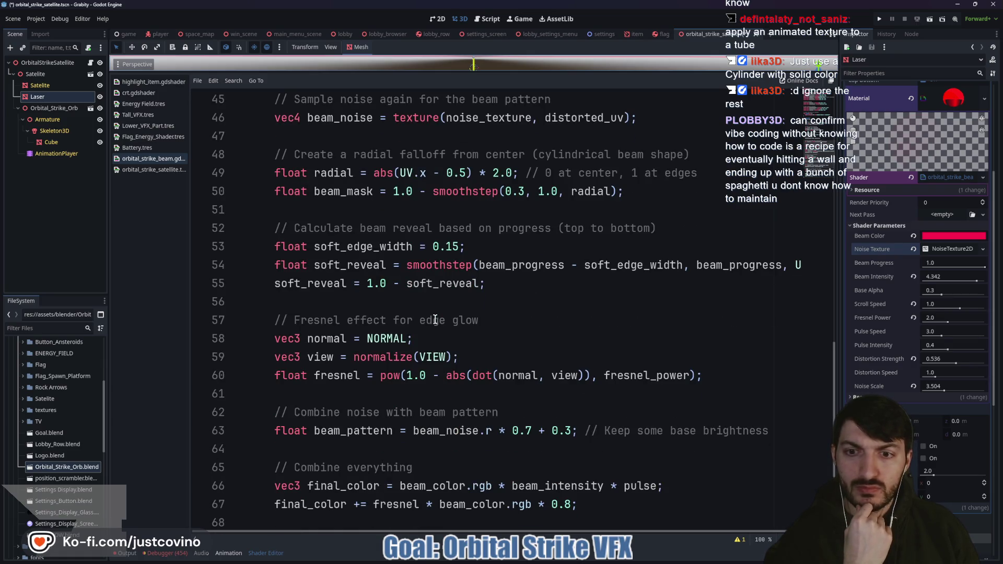
scroll(435, 319, down, 2)
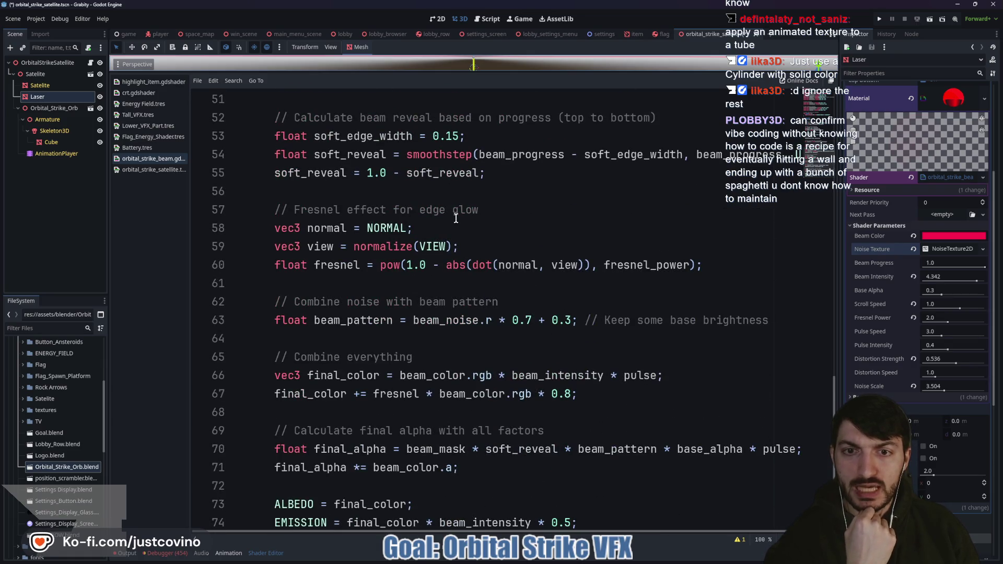
scroll(426, 228, down, 1)
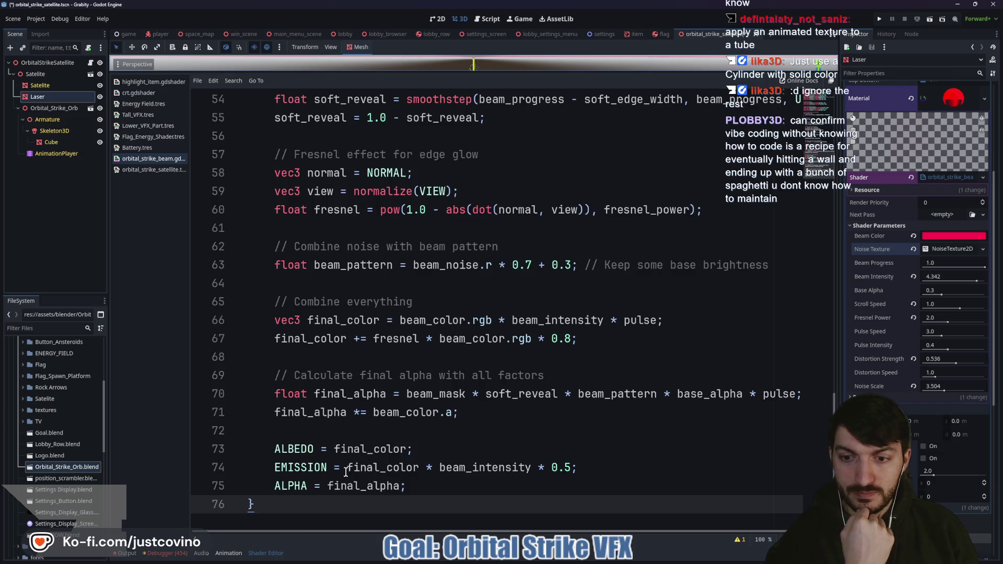
scroll(355, 452, up, 17)
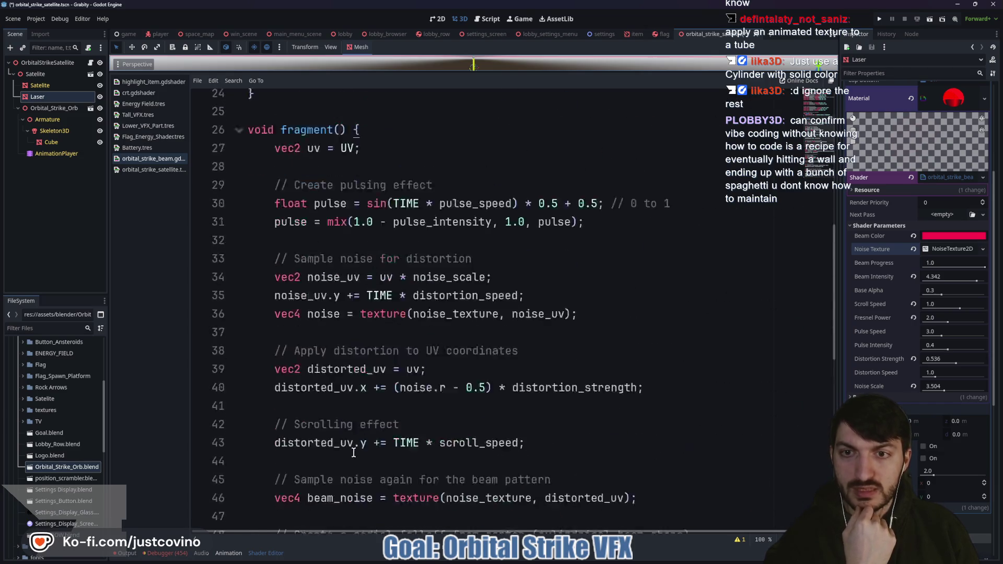
scroll(354, 452, up, 1)
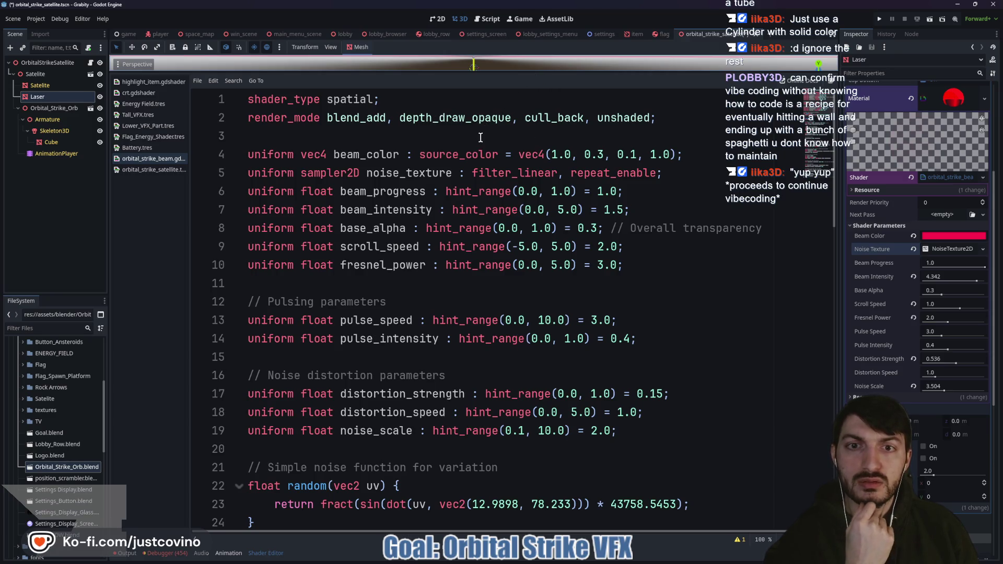
drag(583, 117, 526, 116)
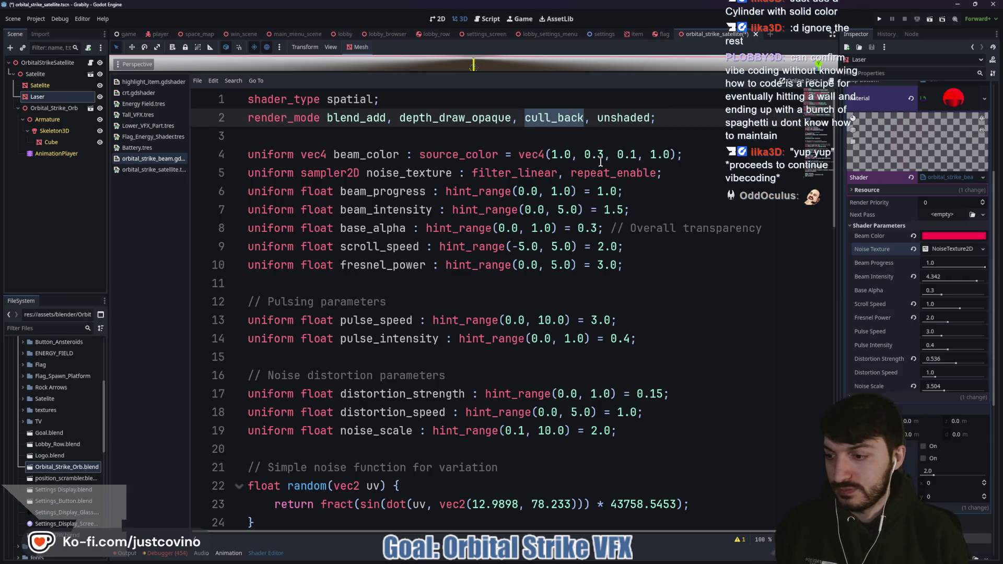
text(cull)
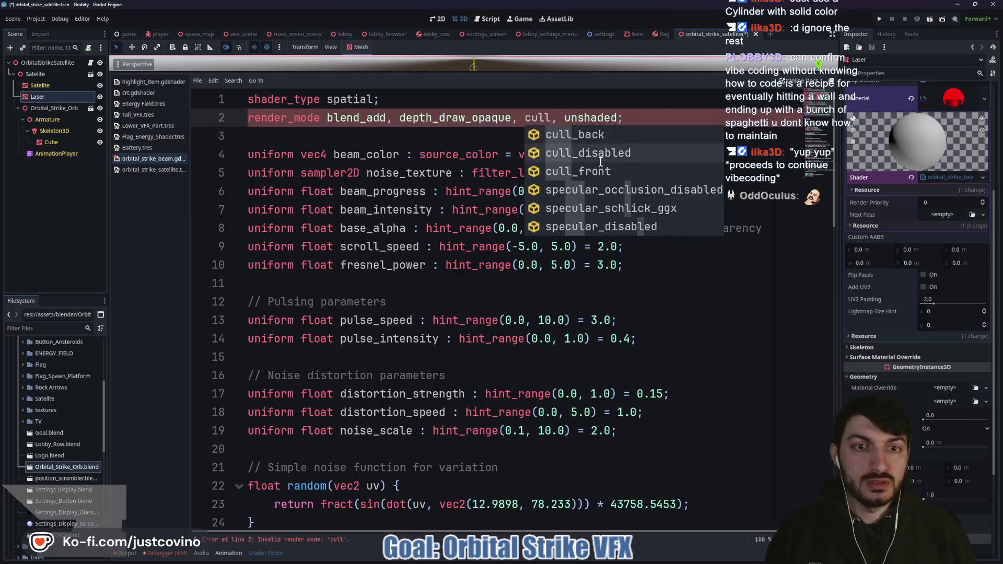
key(Down)
key(Return)
- Shrink the code area to enlarge the 3D view of the beam, then bring up the asset library
drag(552, 74, 567, 347)
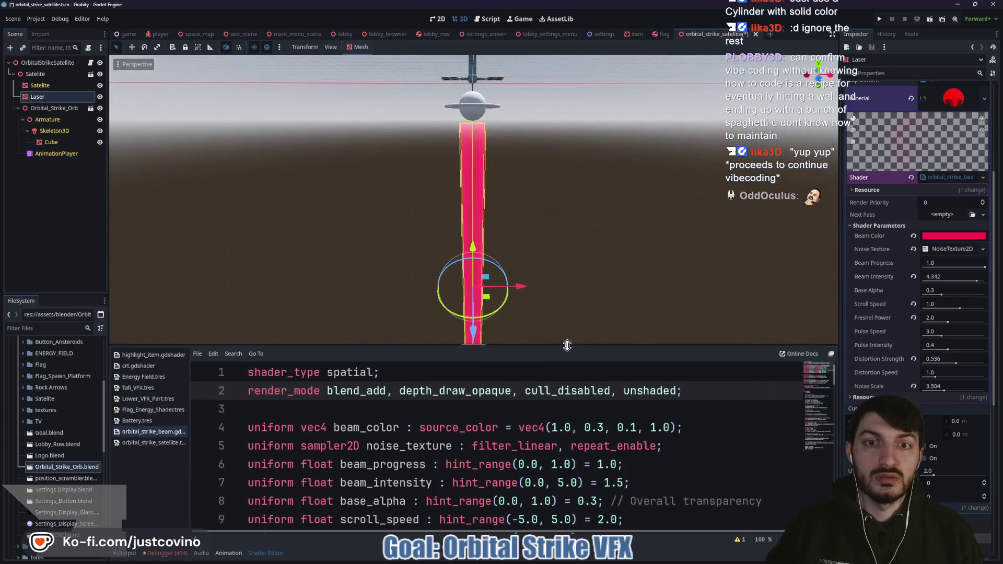
scroll(422, 248, up, 5)
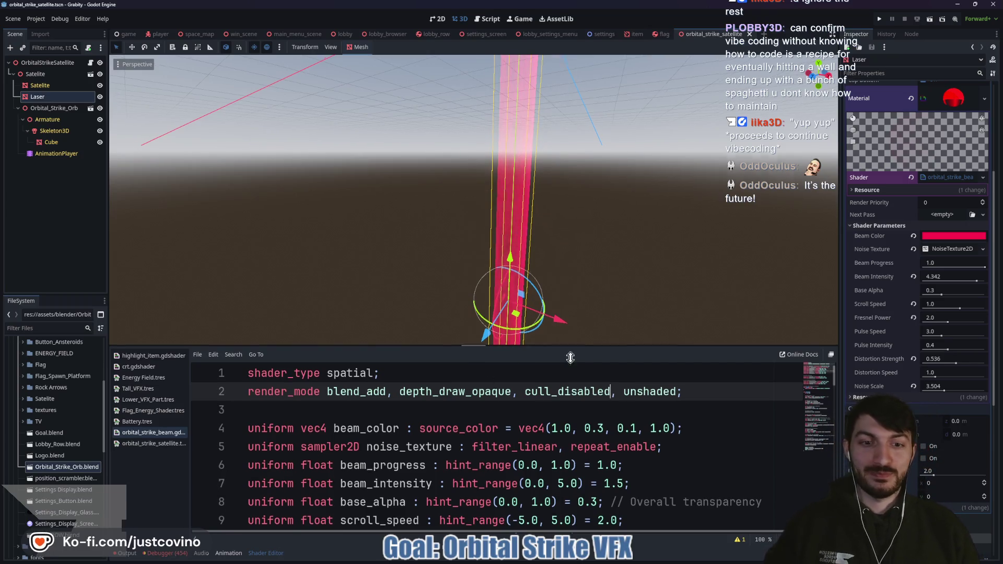
drag(569, 346, 572, 428)
scroll(609, 372, up, 3)
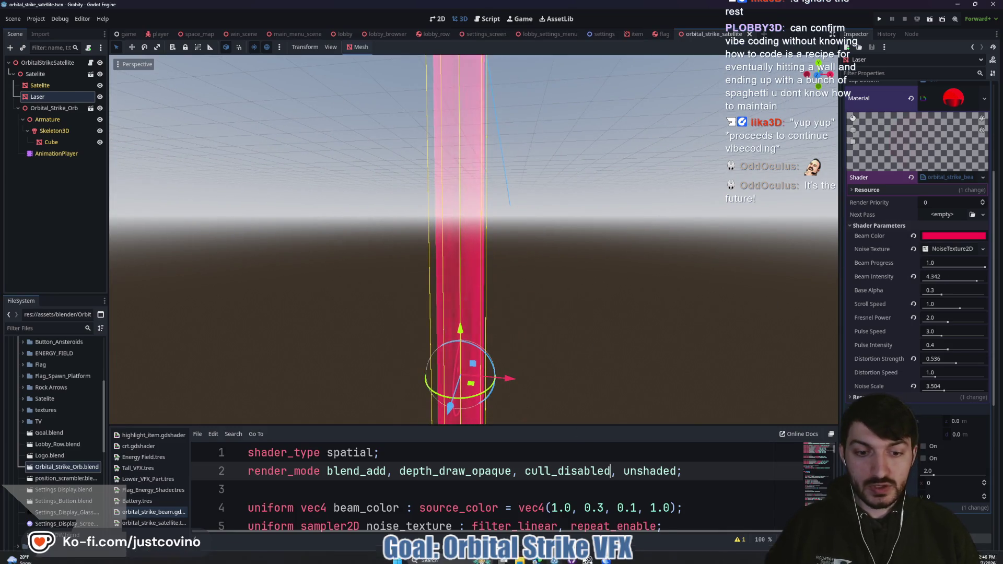
click(589, 559)
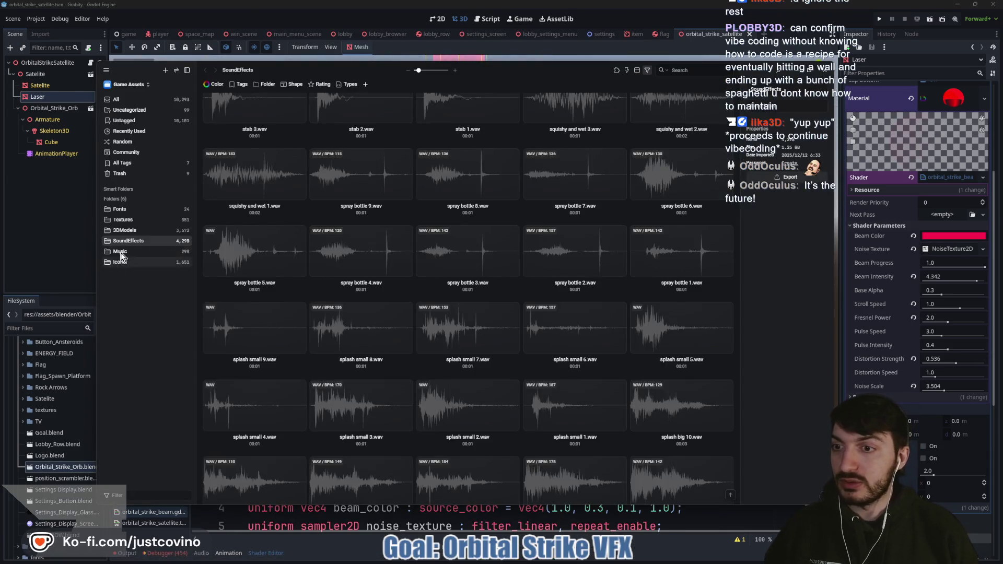
- Browse the Textures and Icons folders in the Eagle asset library
click(126, 220)
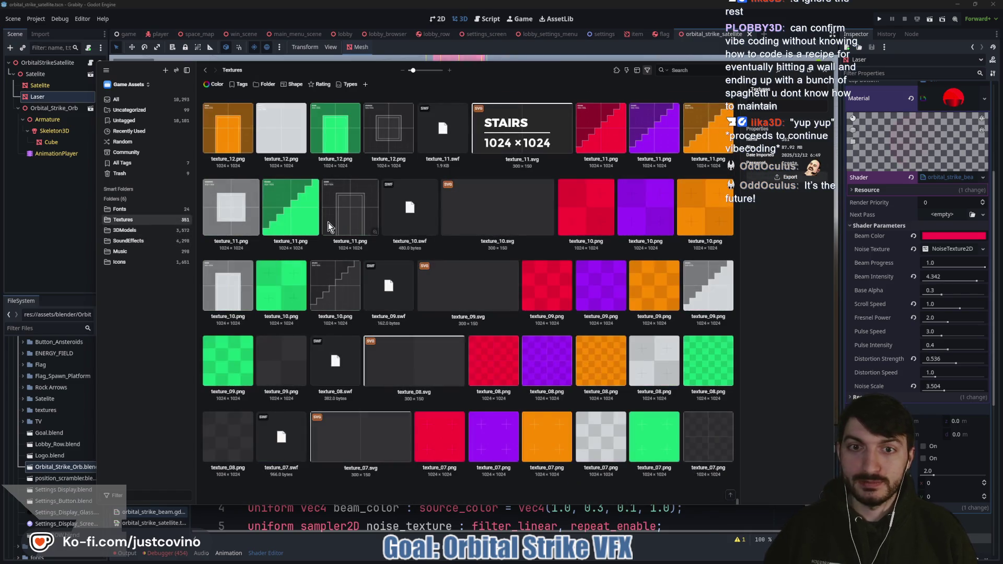
scroll(642, 278, up, 3)
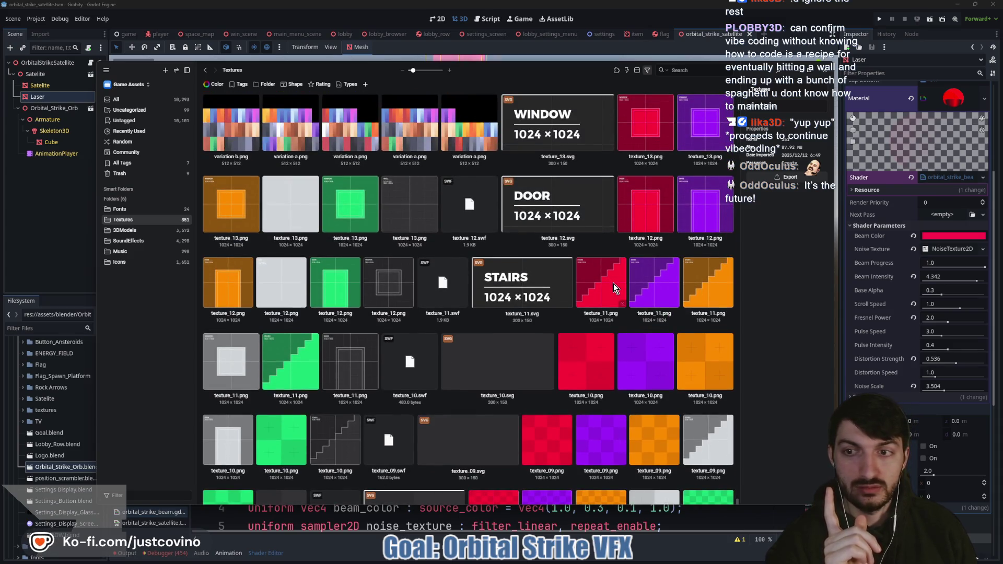
scroll(426, 245, down, 2)
scroll(425, 246, down, 1)
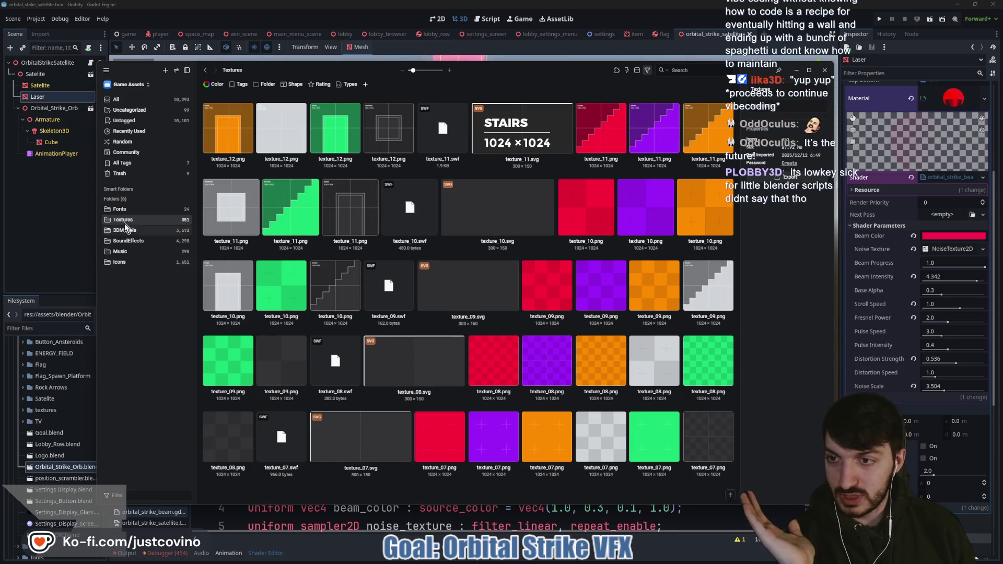
click(120, 261)
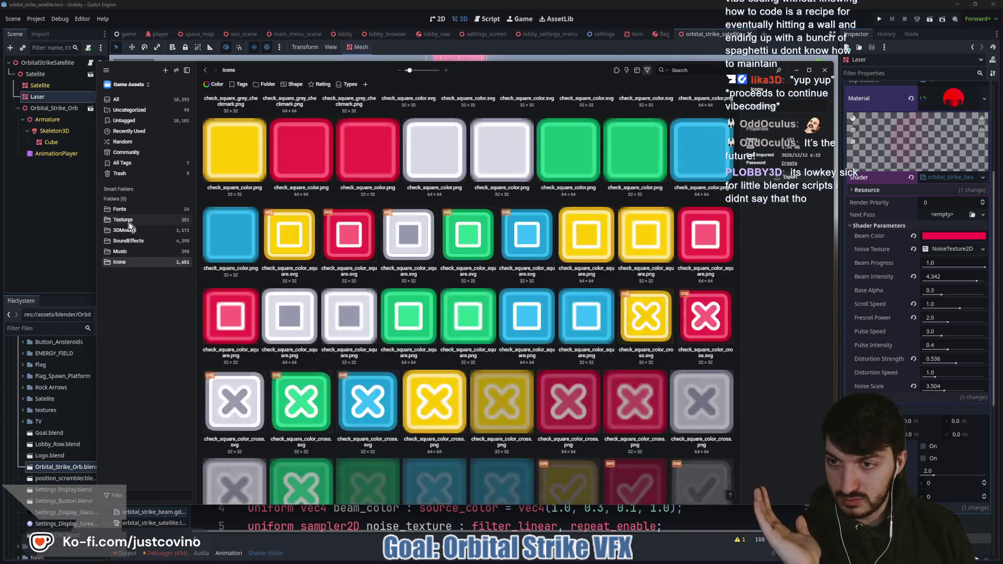
click(129, 222)
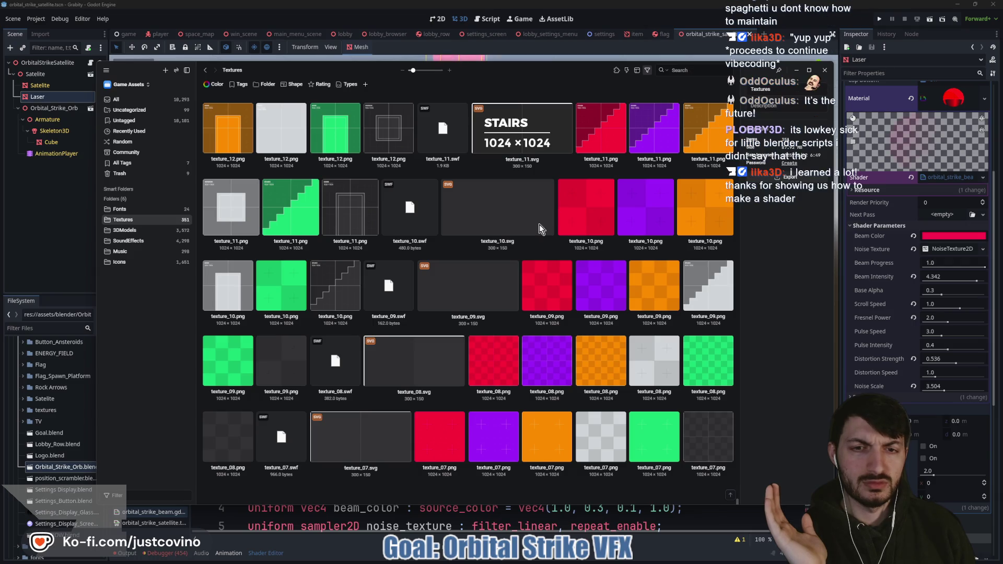
scroll(516, 246, up, 5)
scroll(507, 261, down, 5)
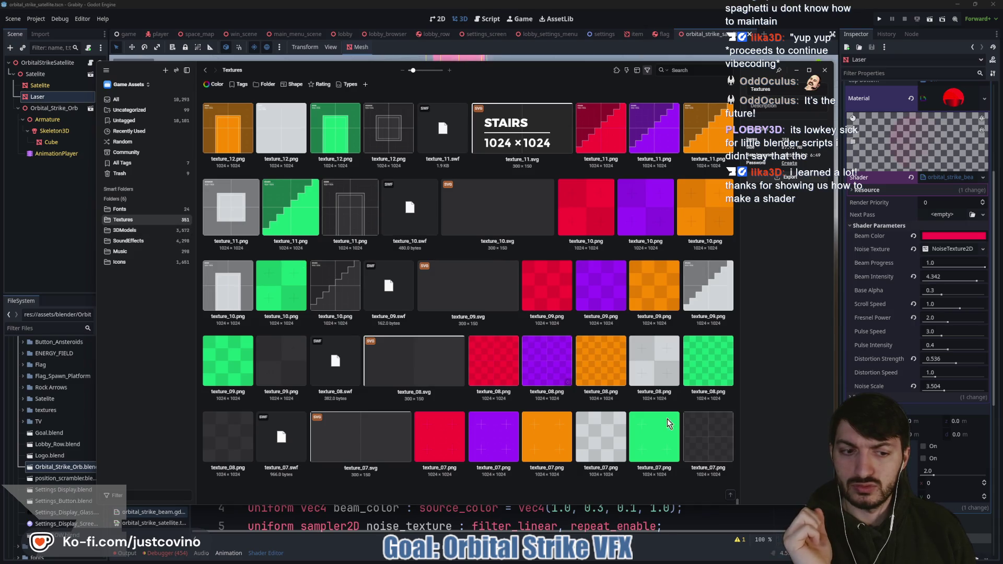
click(729, 495)
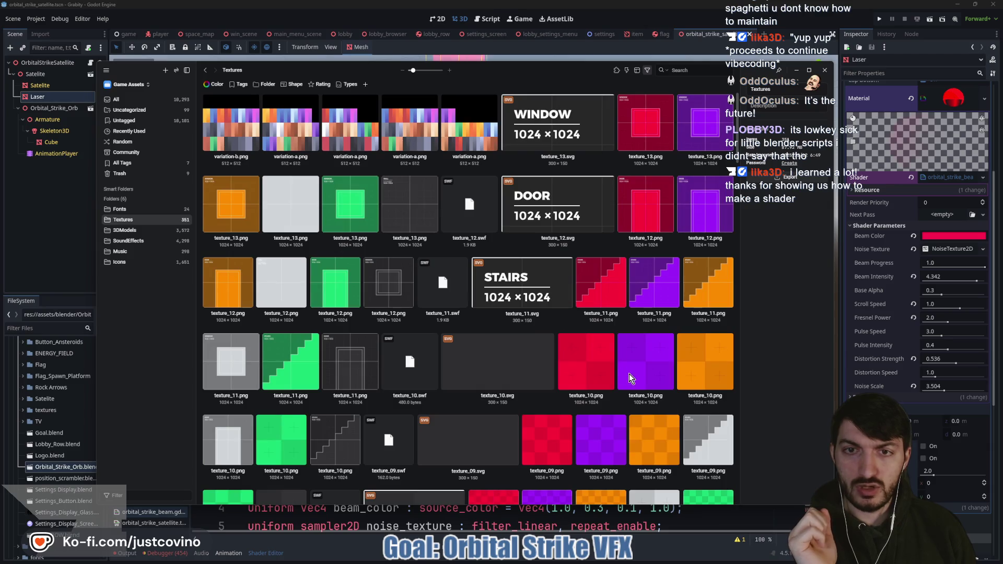
- Revisit Icons and Textures, make the thumbnails smaller, and show the Untagged collection
click(130, 261)
scroll(458, 283, down, 10)
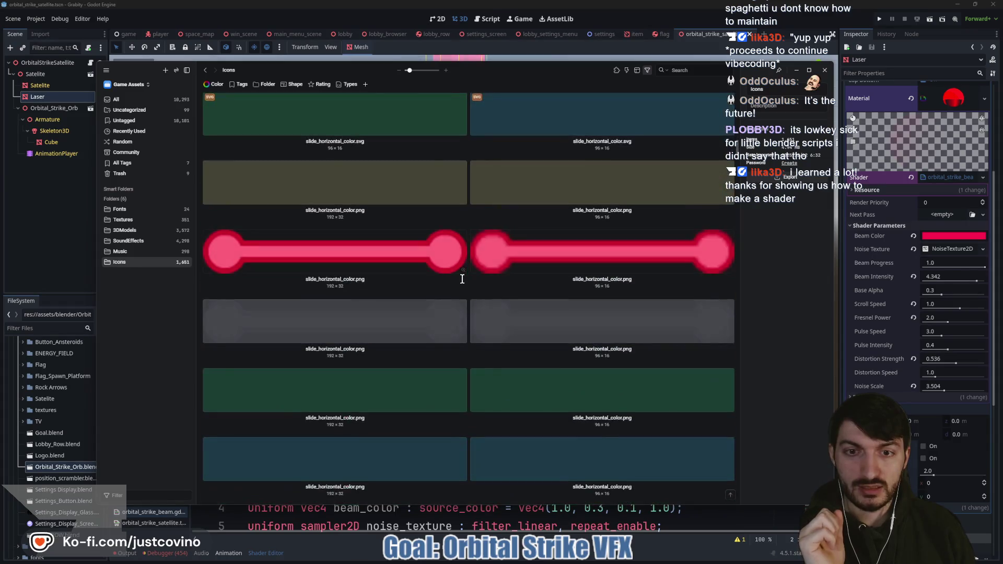
scroll(457, 278, down, 15)
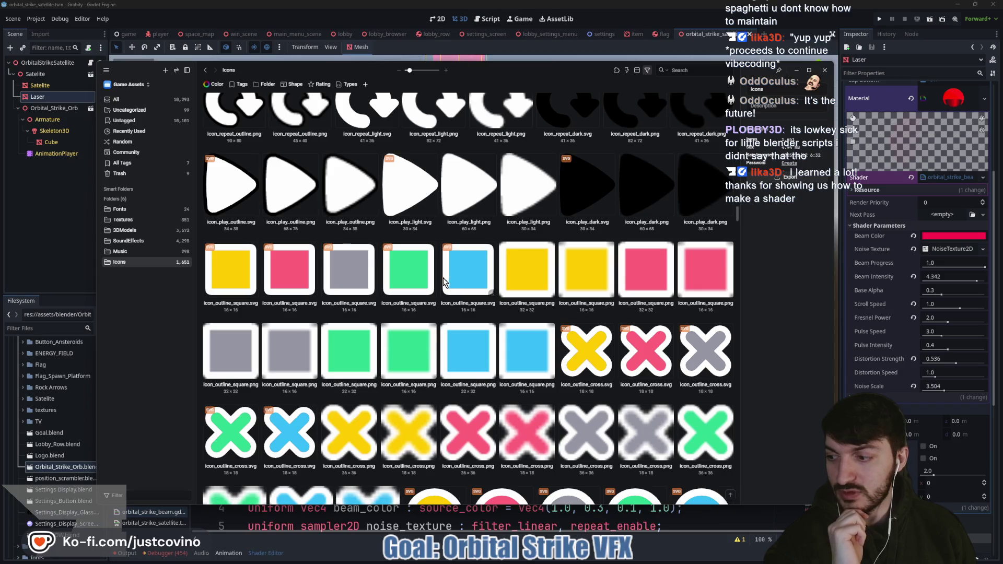
scroll(433, 279, down, 10)
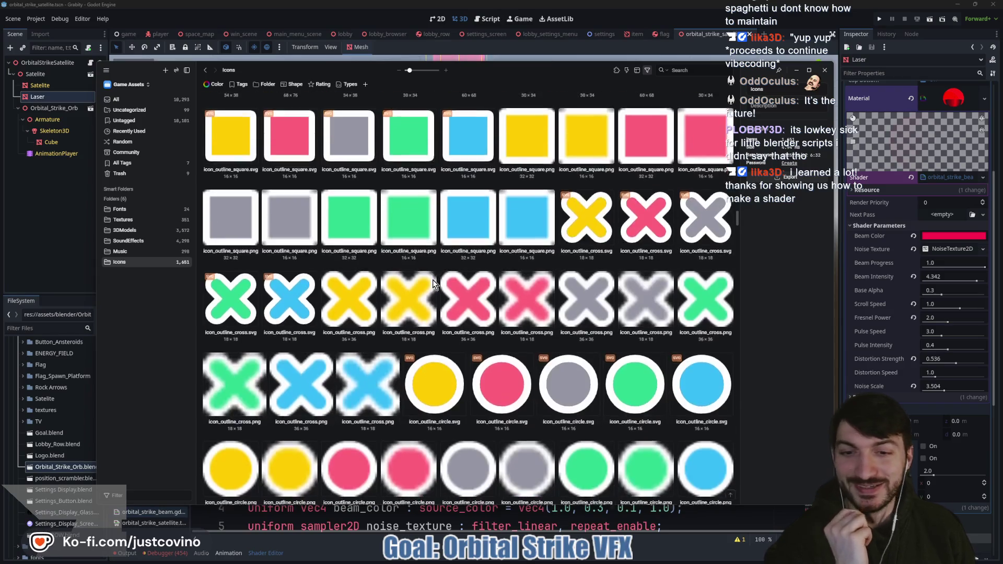
scroll(430, 283, down, 8)
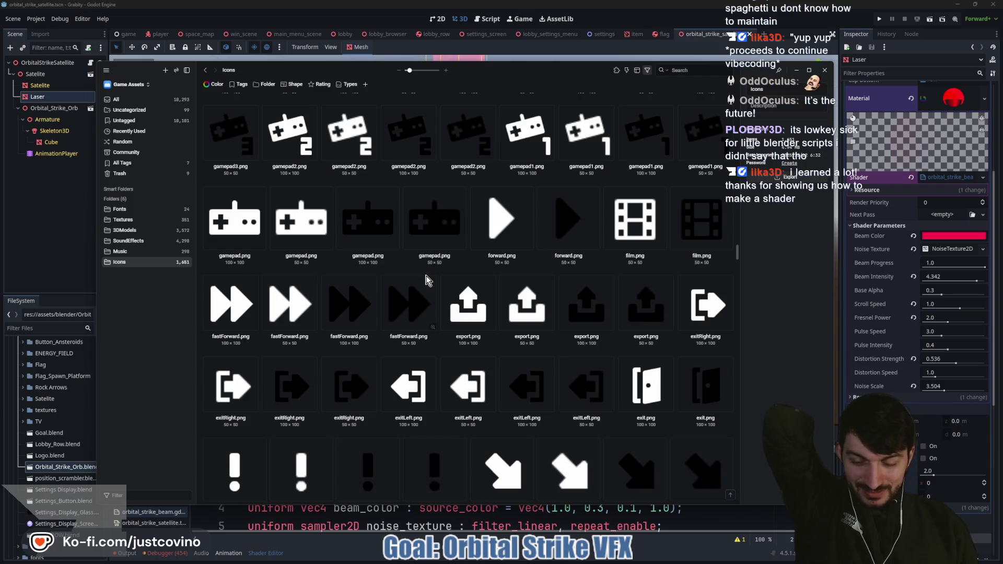
click(124, 219)
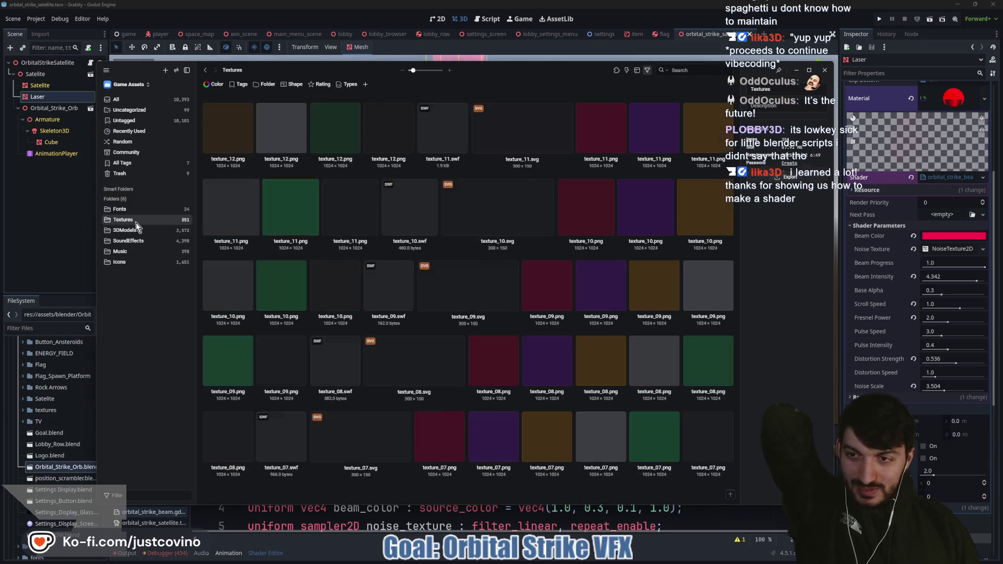
scroll(400, 262, up, 3)
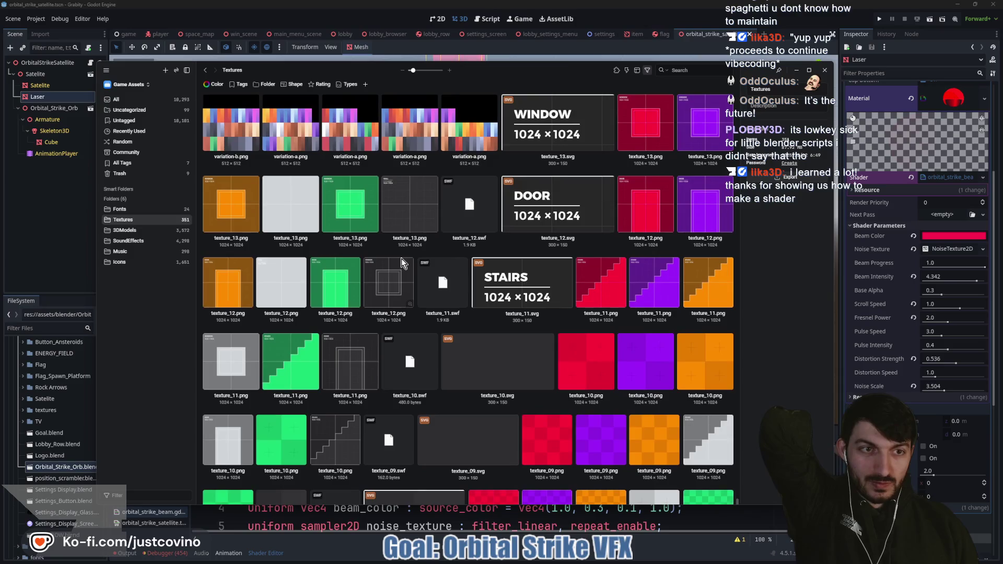
mouse_move(413, 71)
mouse_down()
mouse_move(429, 76)
mouse_move(411, 73)
mouse_up()
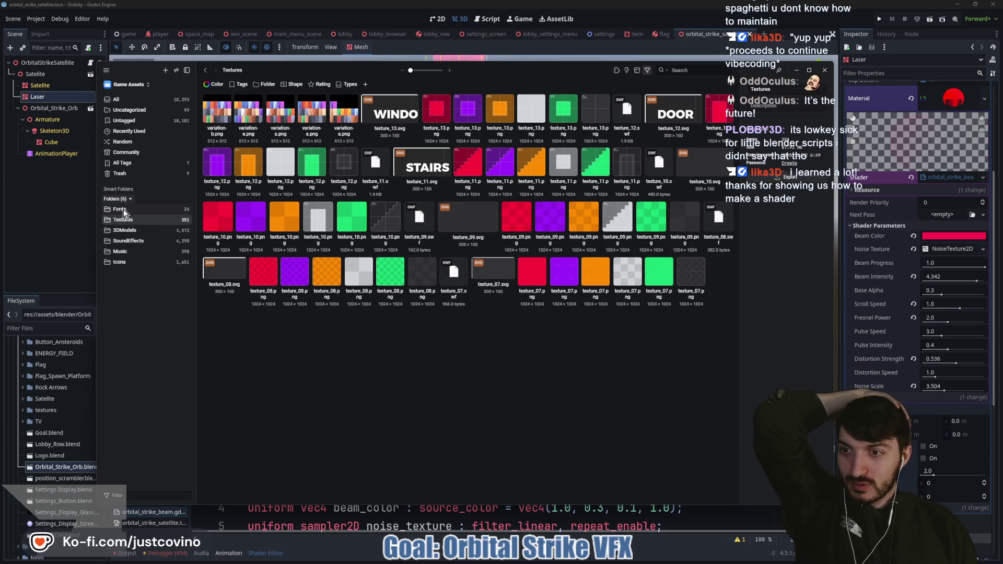
click(123, 120)
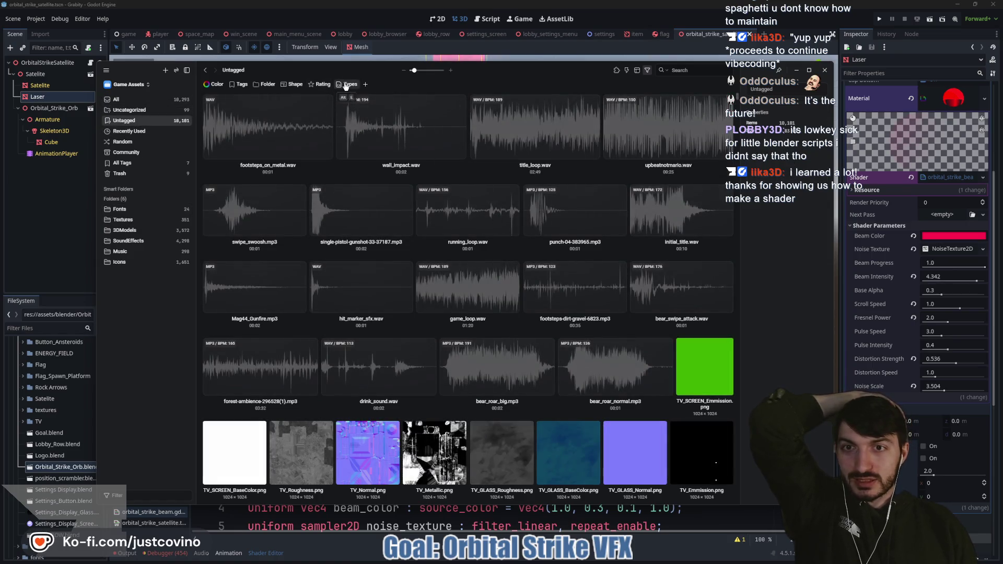
- Filter the Untagged assets to PNG files and browse the noise textures
click(347, 84)
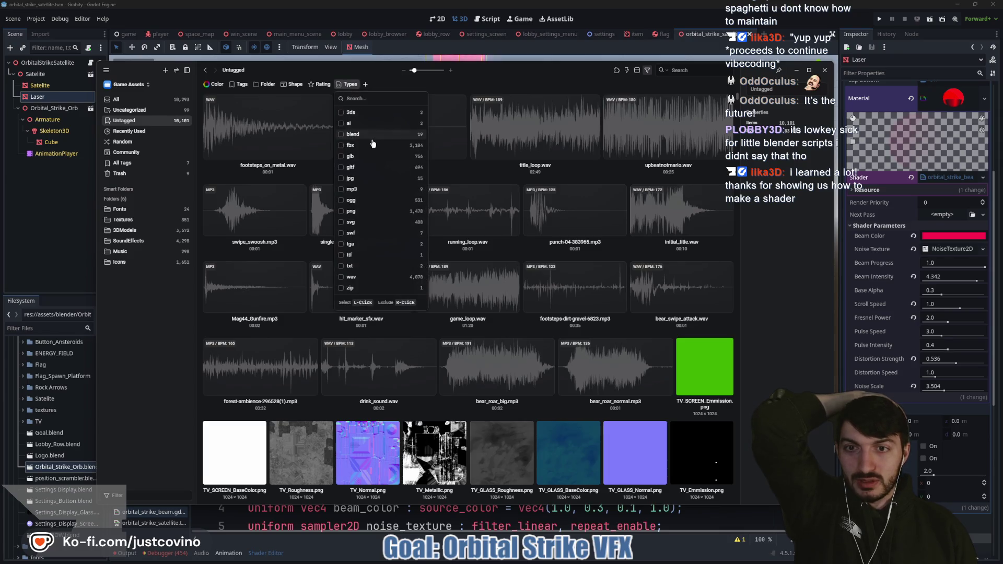
click(351, 211)
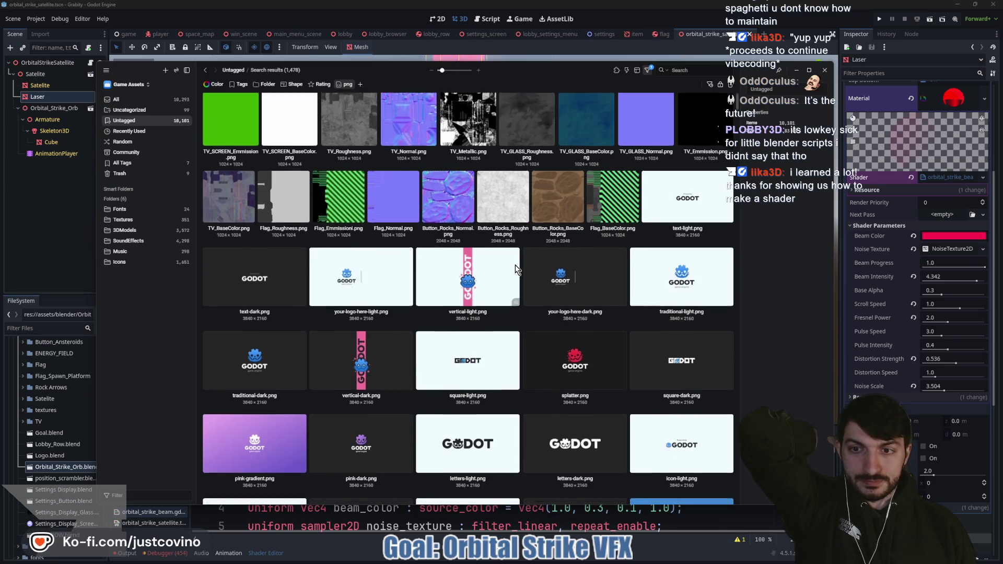
scroll(516, 269, down, 5)
scroll(515, 269, down, 15)
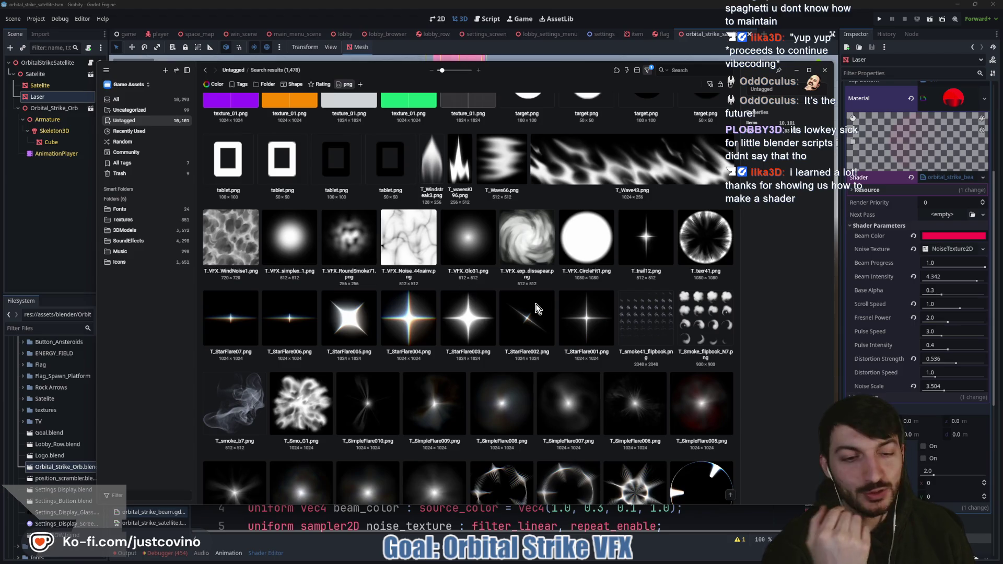
scroll(548, 296, down, 2)
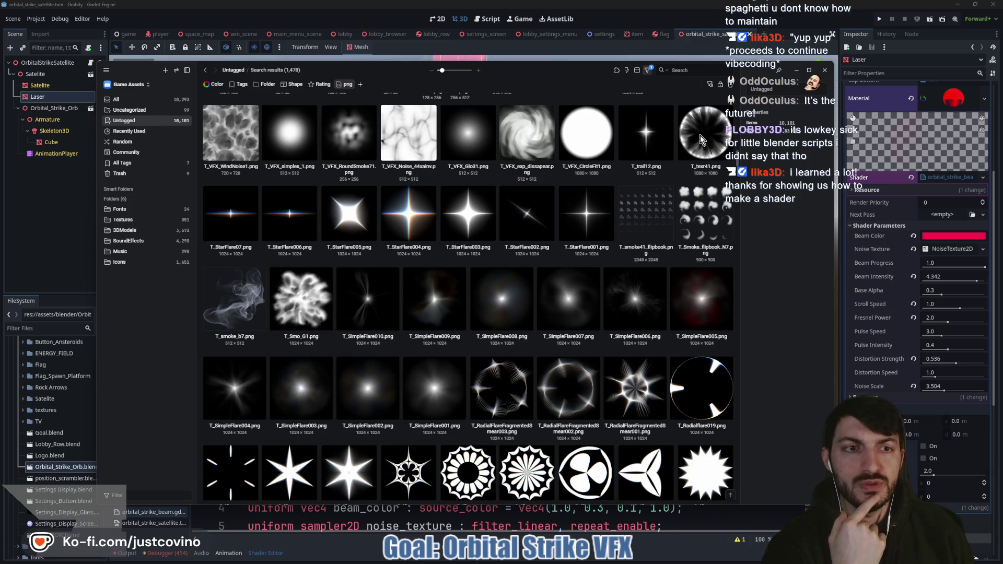
scroll(606, 208, down, 10)
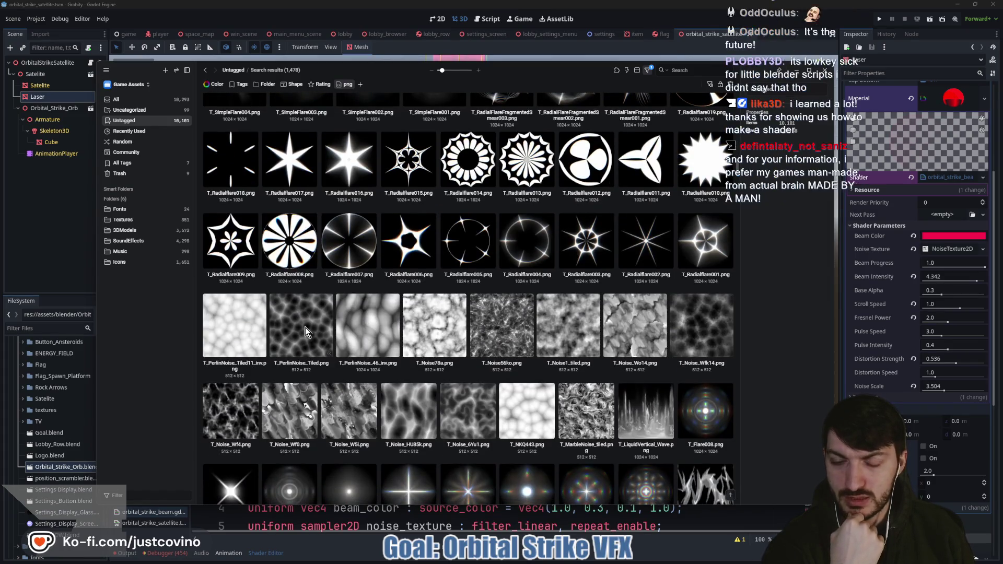
scroll(386, 329, down, 3)
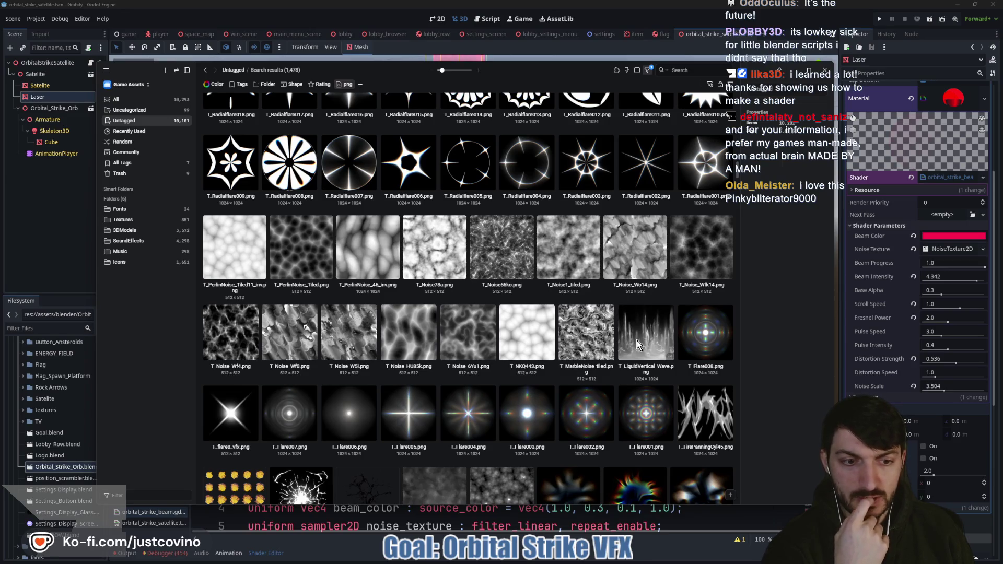
scroll(626, 337, down, 1)
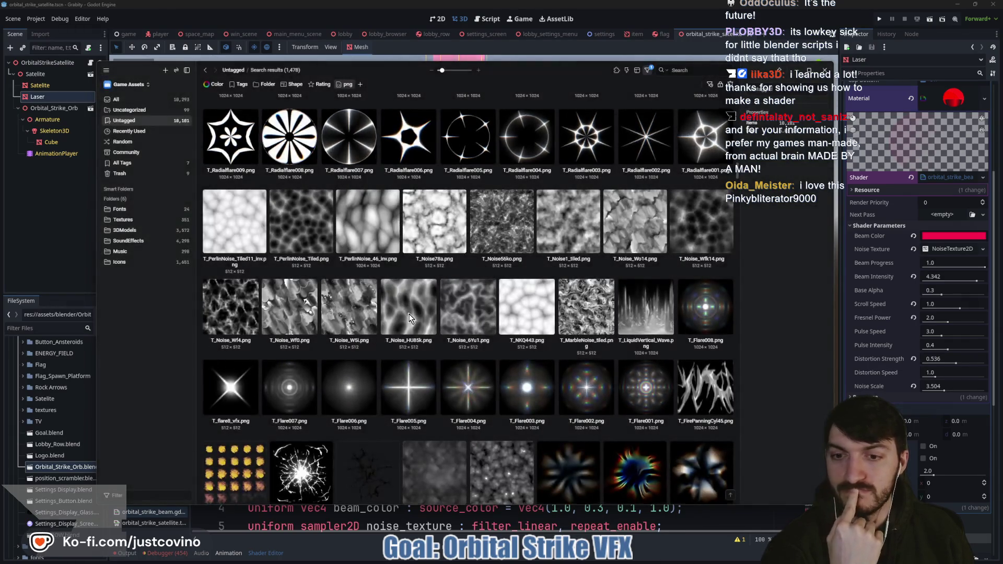
scroll(407, 319, down, 3)
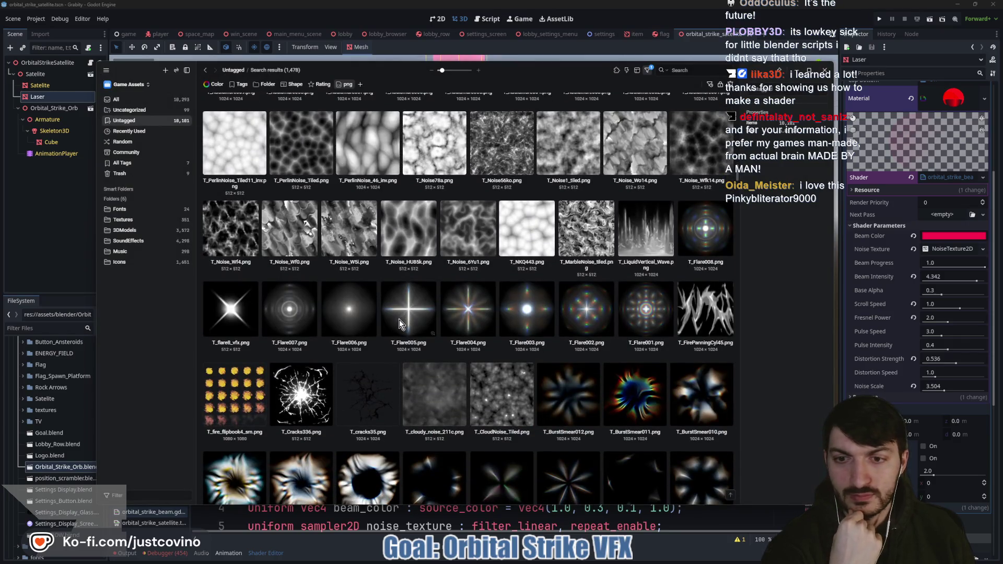
scroll(400, 319, down, 10)
scroll(399, 319, down, 10)
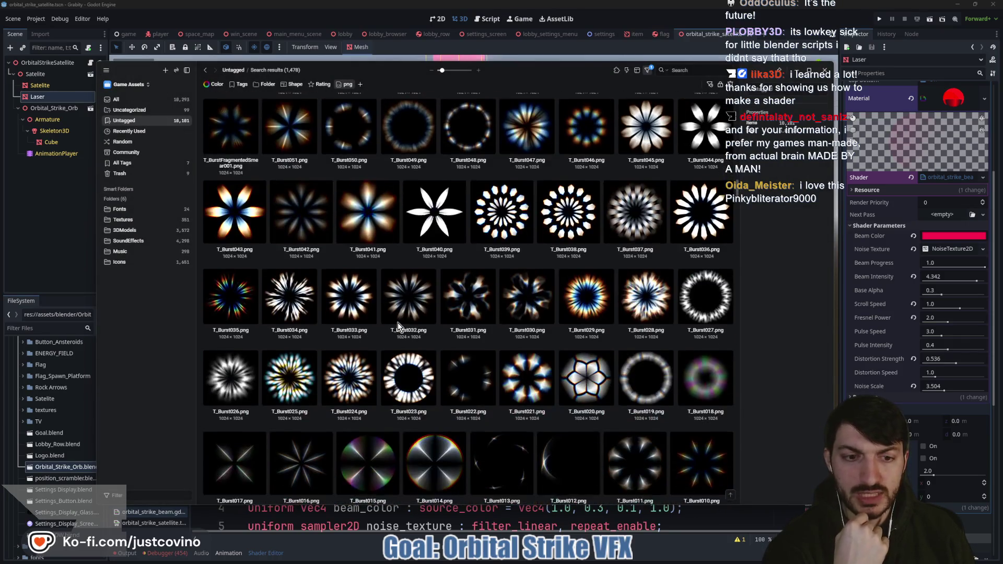
scroll(394, 329, down, 10)
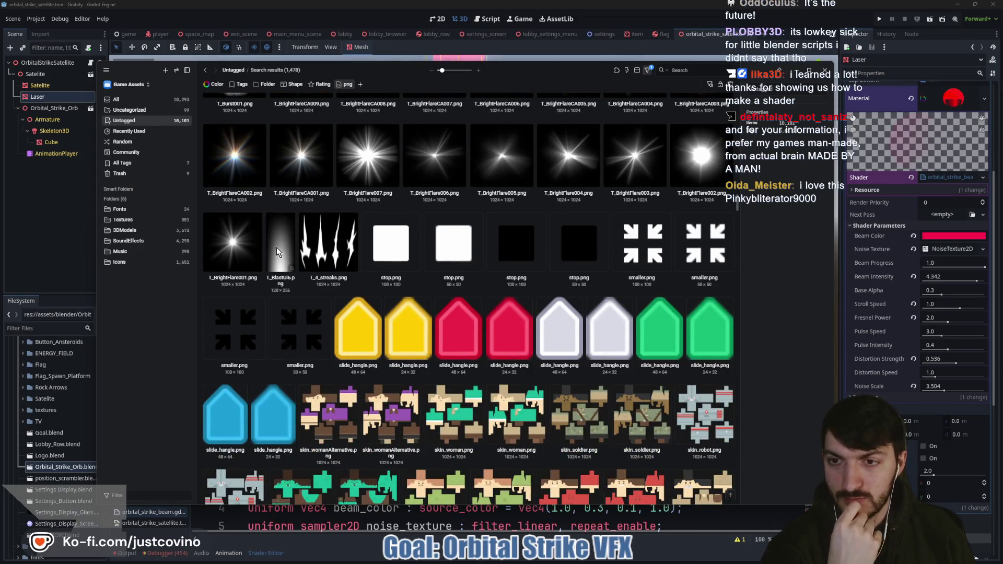
scroll(364, 316, up, 5)
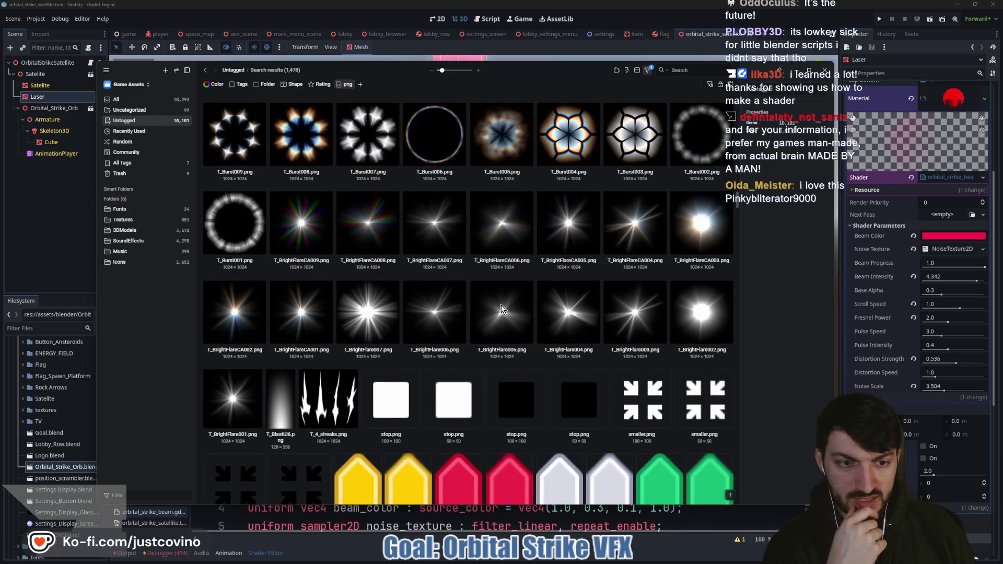
scroll(500, 305, up, 5)
scroll(519, 354, up, 15)
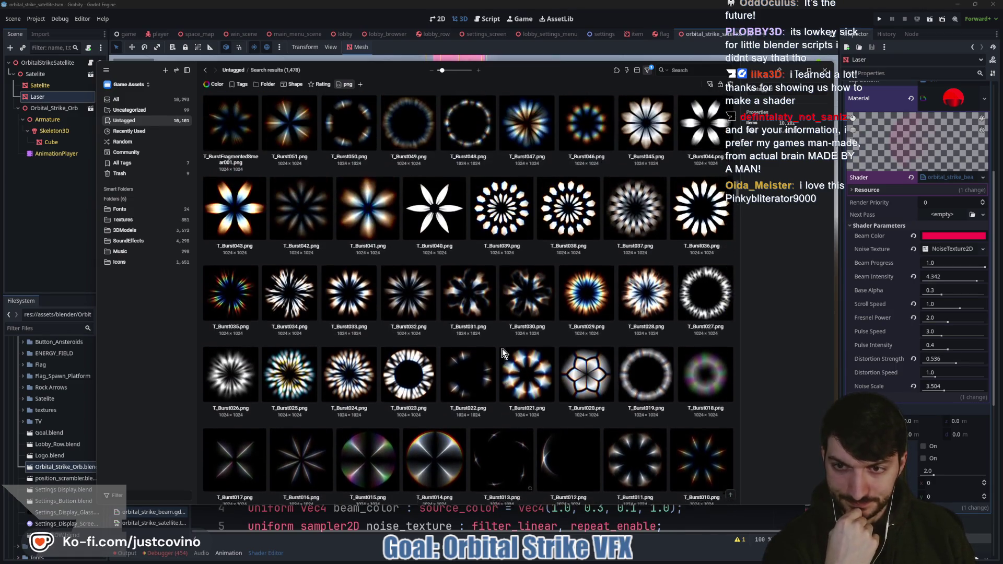
scroll(501, 348, up, 3)
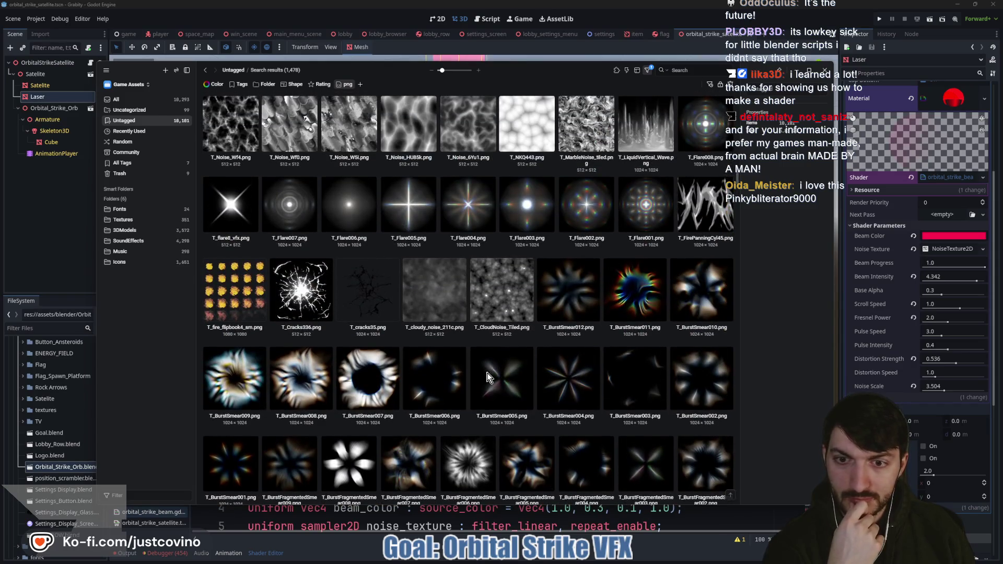
scroll(487, 377, up, 4)
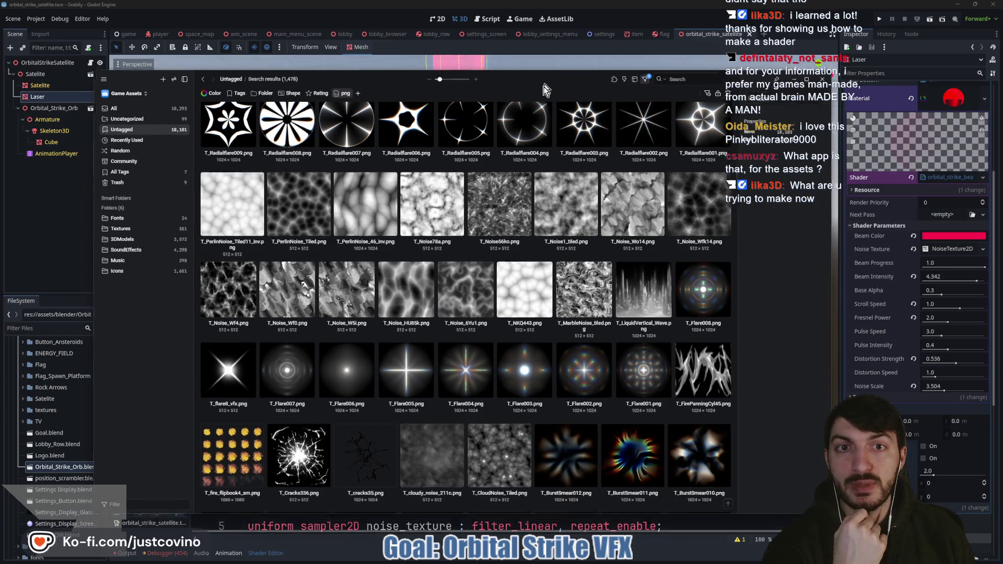
- Export T_Noise_6Yu1 into the project's textures folder and return to Godot
mouse_move(548, 76)
mouse_down()
mouse_move(549, 454)
mouse_move(549, 86)
mouse_up()
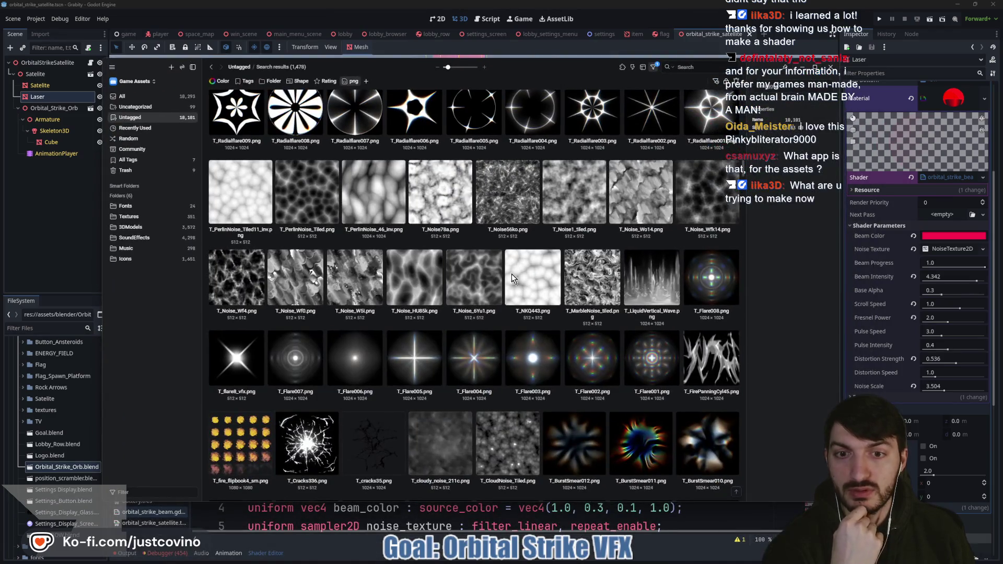
click(477, 283)
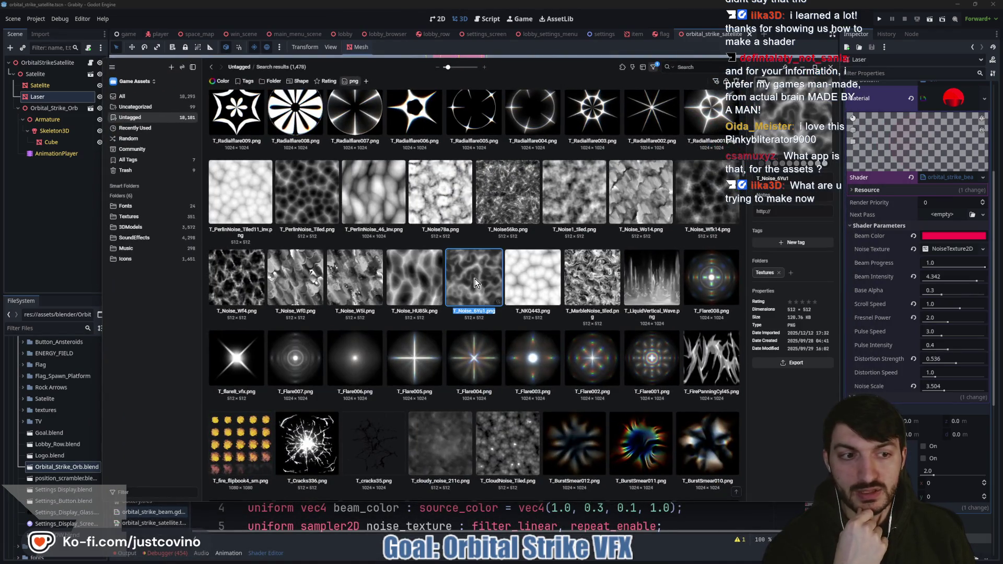
click(788, 364)
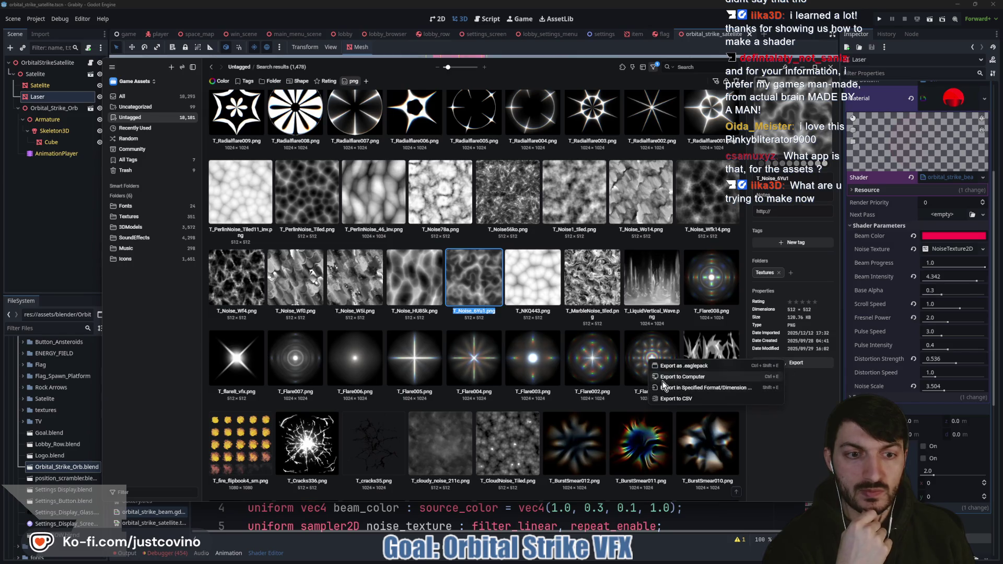
click(684, 368)
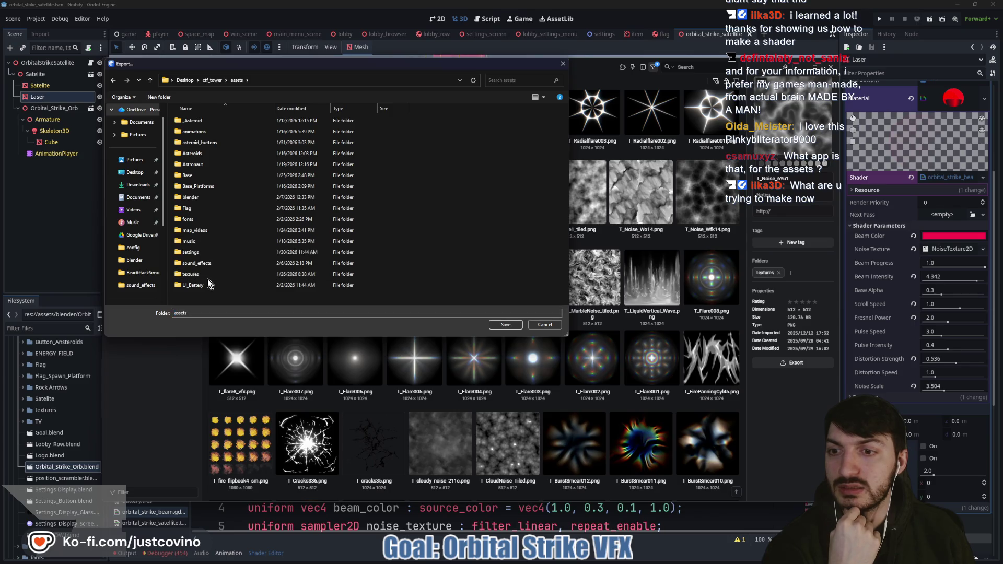
double_click(212, 279)
click(505, 325)
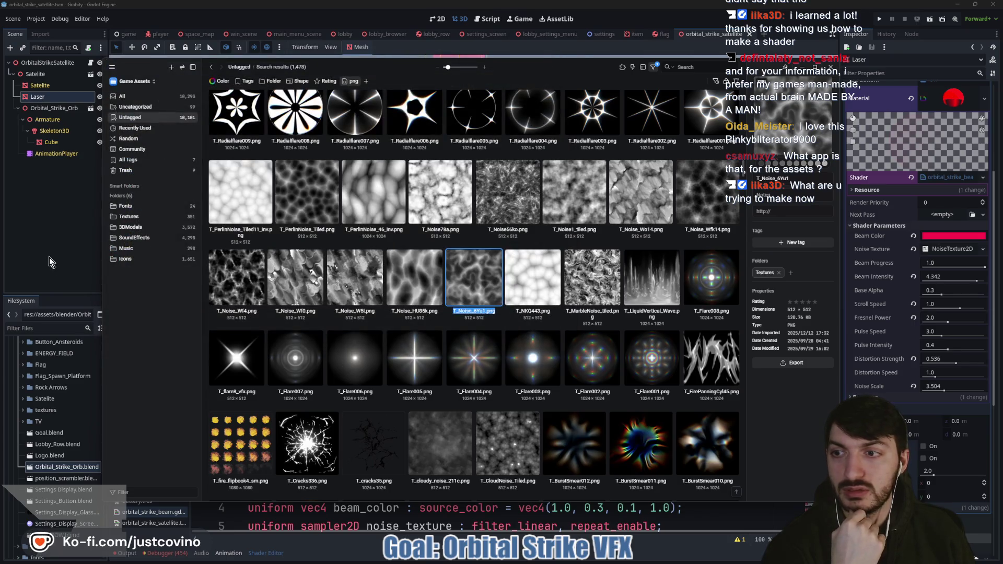
click(52, 262)
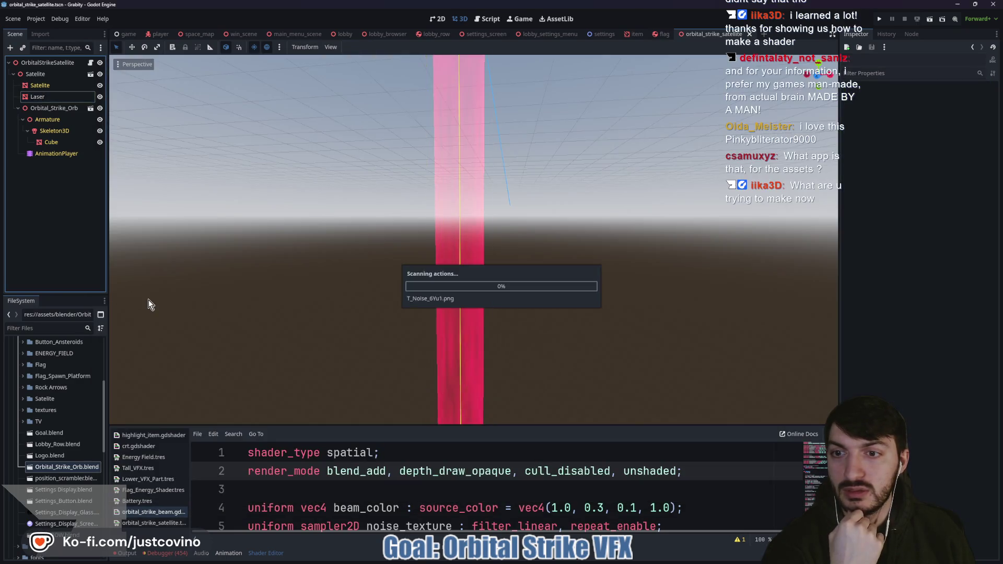
- Quick Load T_Noise_6Yu1 into the Laser shader's Noise Texture slot
click(48, 99)
click(920, 249)
click(933, 466)
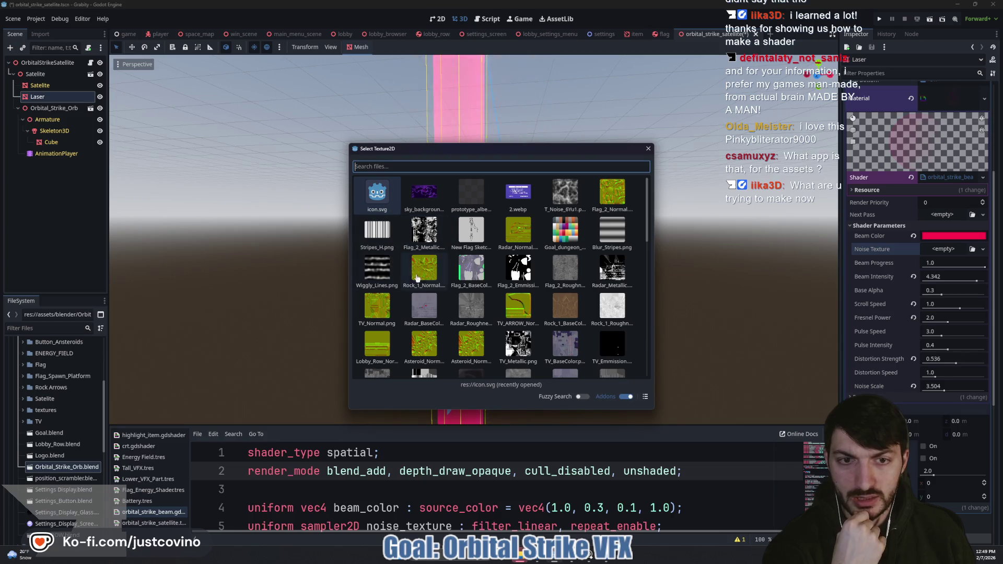
scroll(543, 267, down, 2)
scroll(539, 270, down, 8)
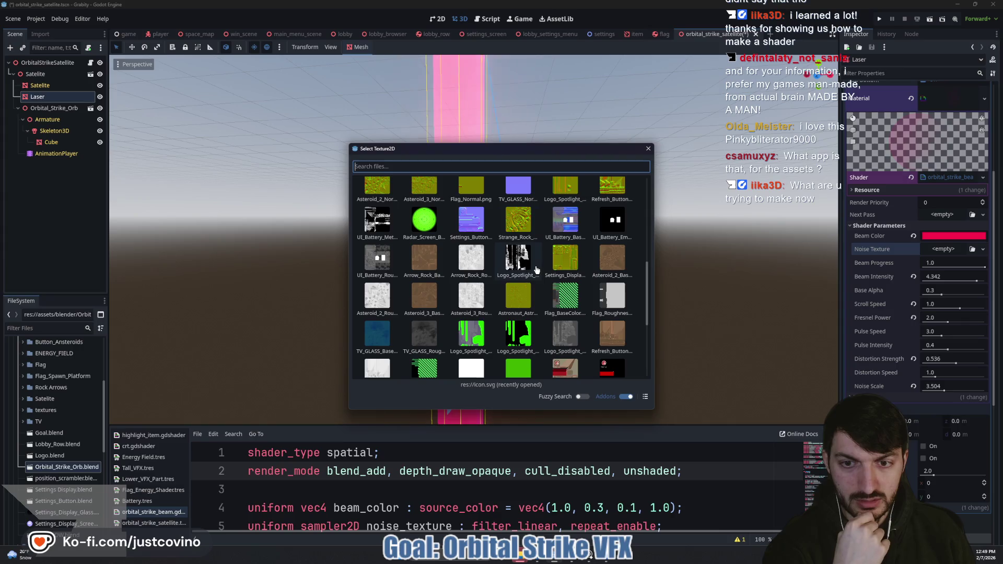
scroll(536, 270, down, 3)
scroll(464, 307, down, 2)
scroll(464, 307, down, 1)
scroll(488, 326, up, 4)
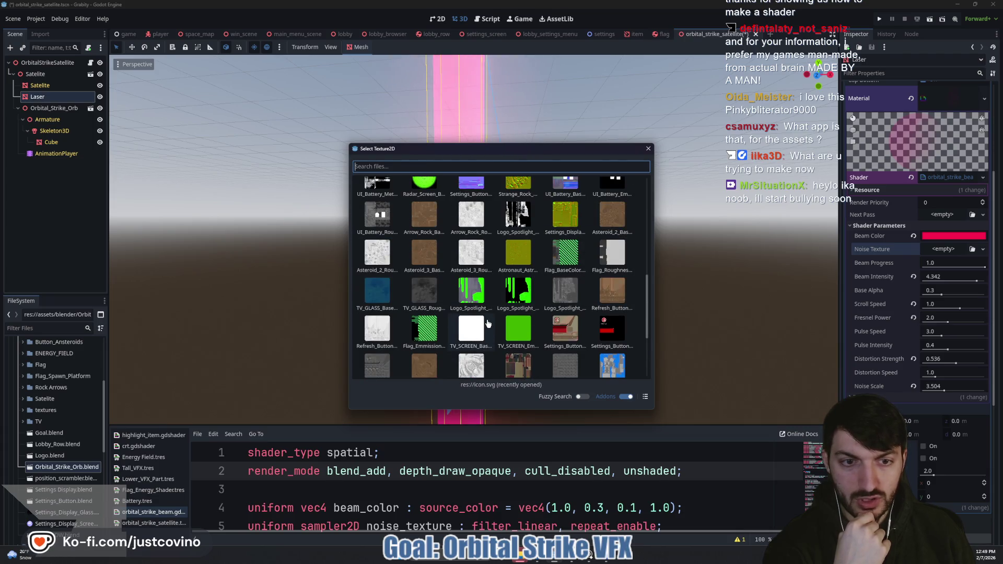
scroll(488, 324, up, 8)
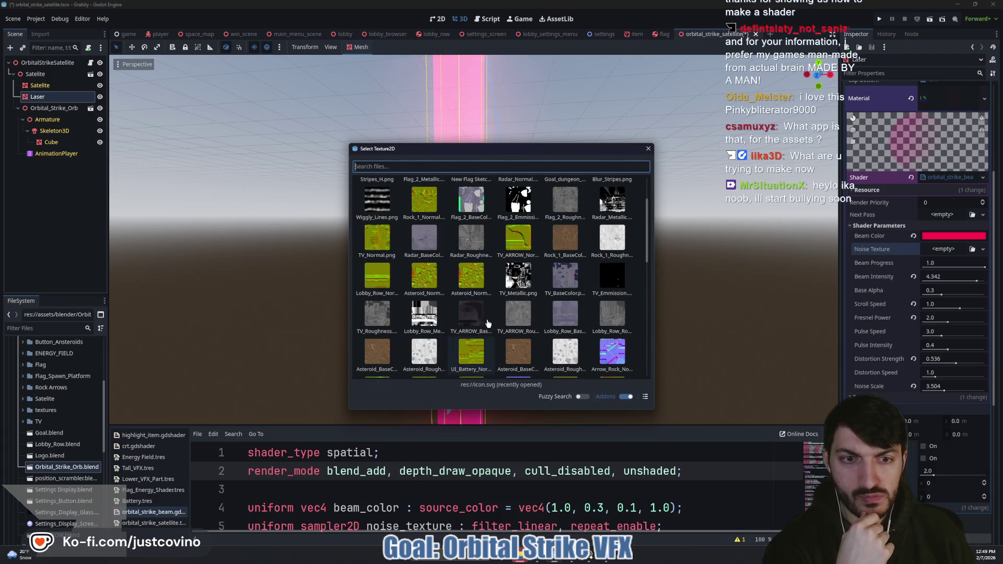
scroll(488, 324, up, 2)
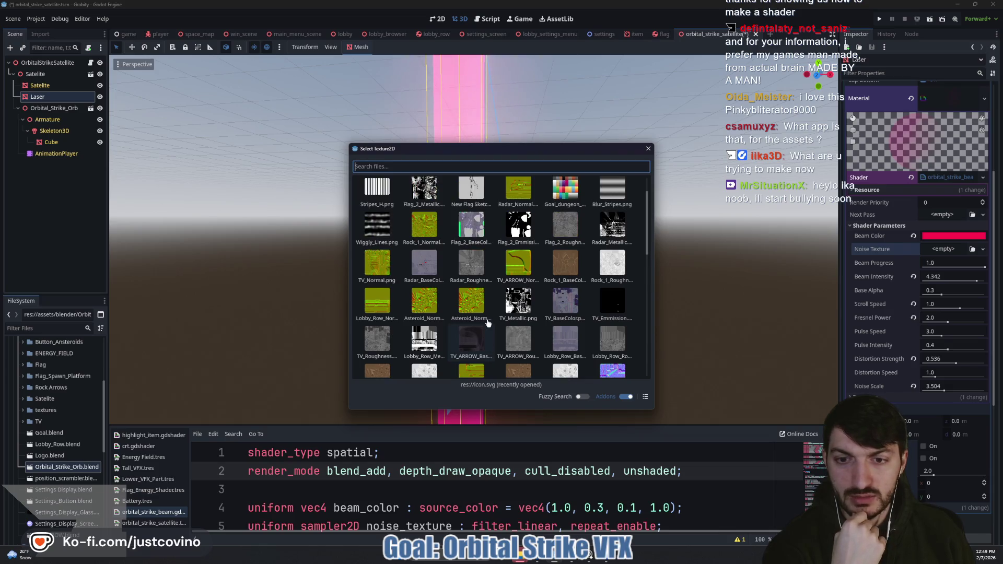
scroll(488, 323, up, 1)
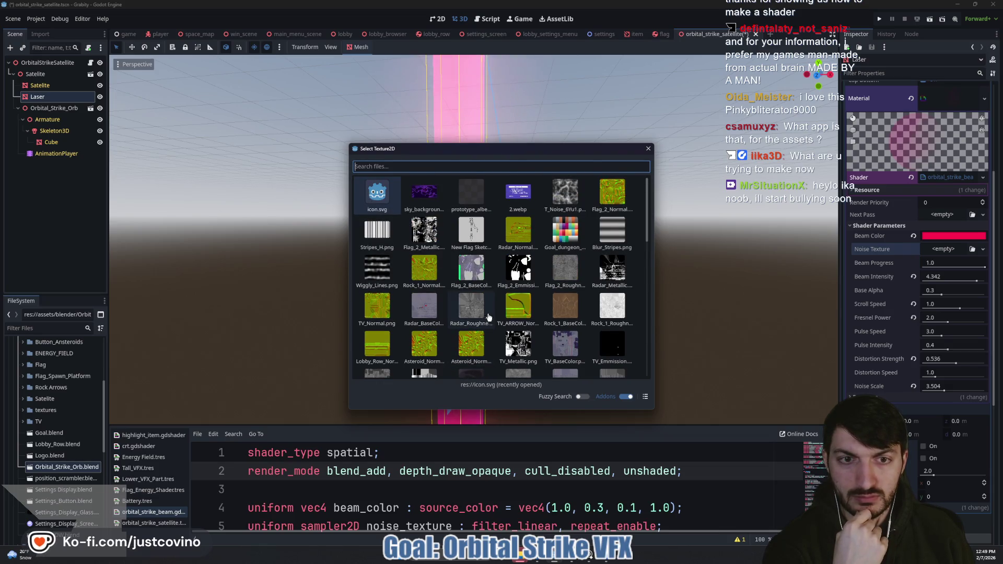
double_click(554, 196)
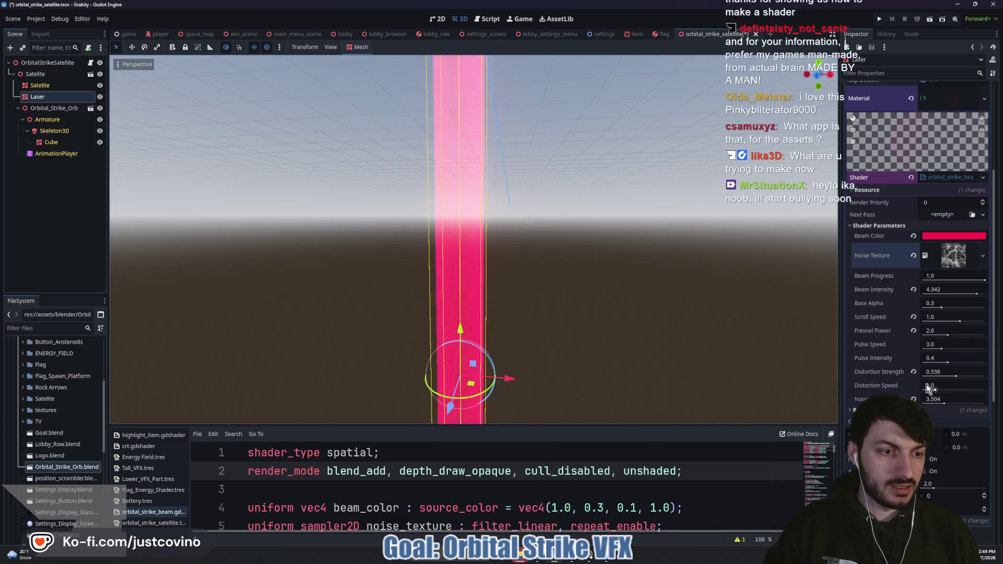
- Set the Laser beam's Scroll Speed to -2
scroll(618, 334, up, 3)
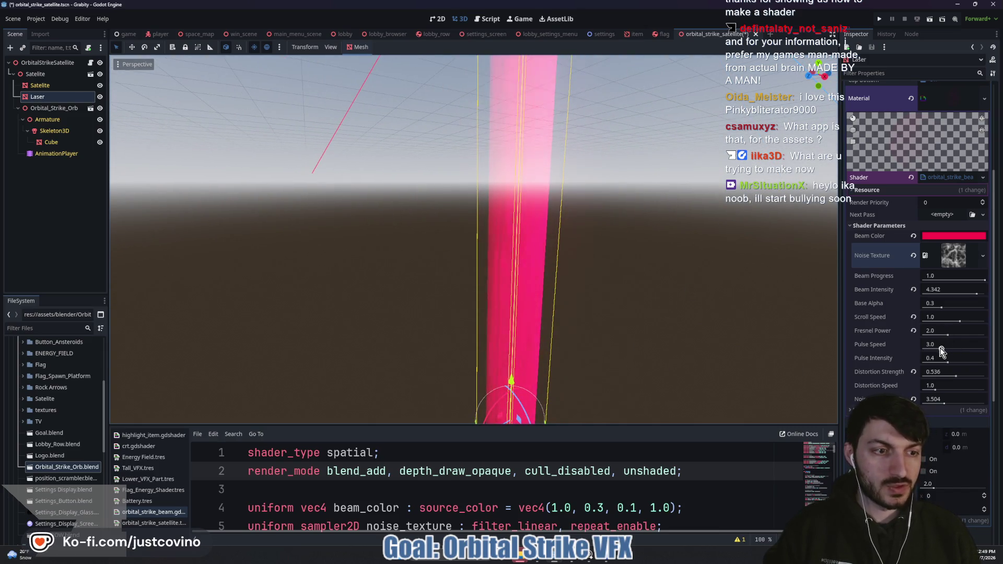
mouse_move(941, 351)
mouse_down()
mouse_move(922, 350)
mouse_move(984, 355)
mouse_move(948, 353)
mouse_up()
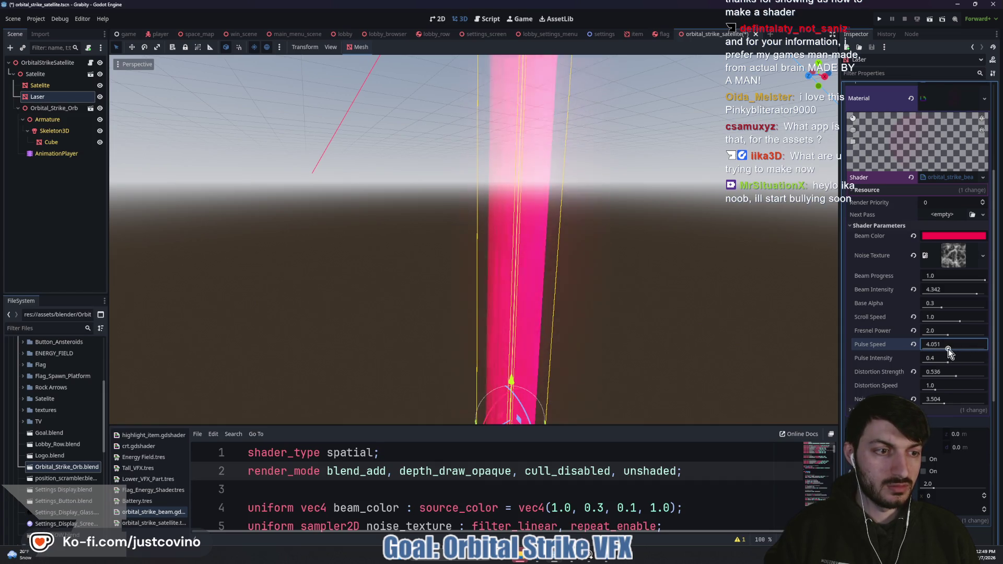
click(914, 345)
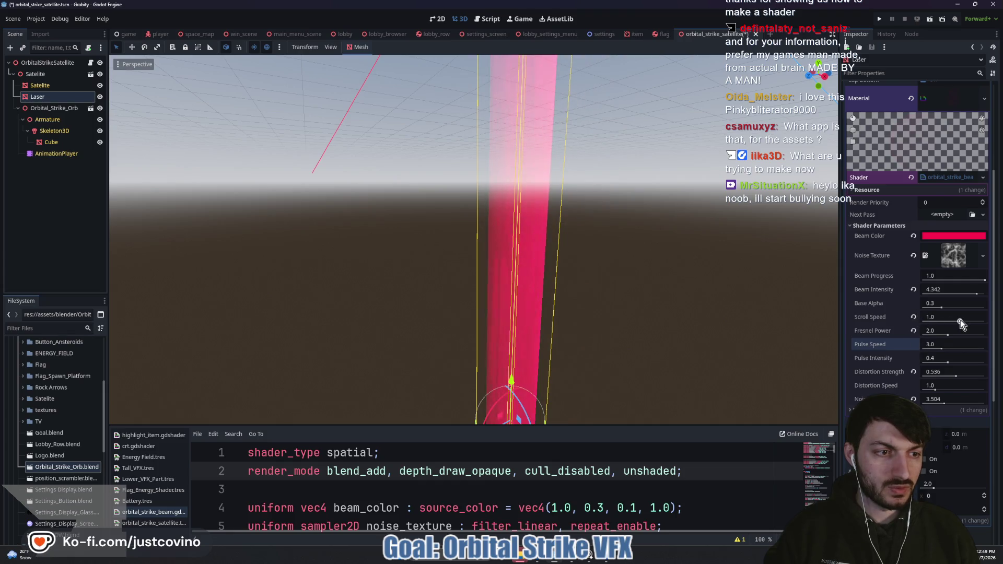
drag(959, 324, 931, 324)
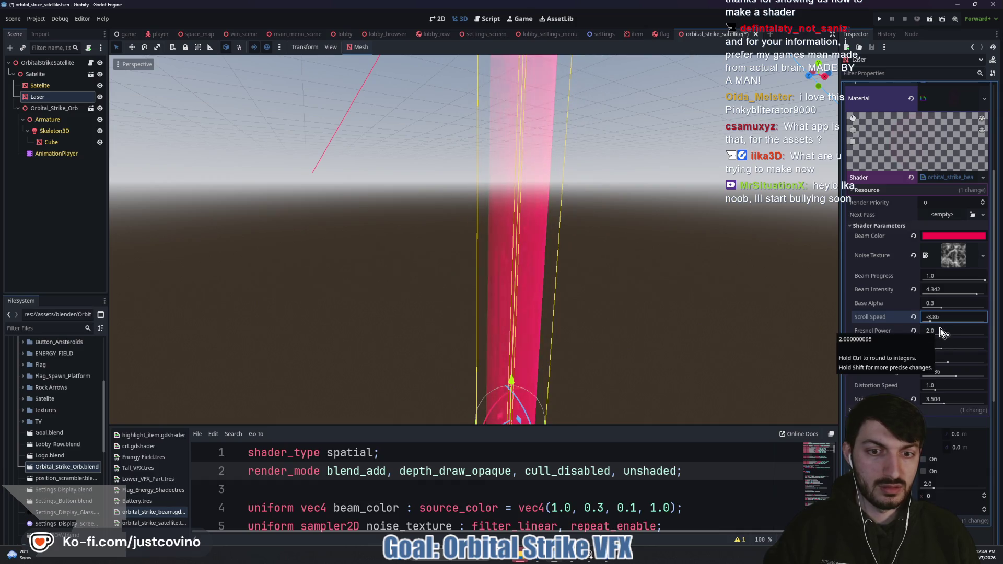
scroll(673, 332, down, 5)
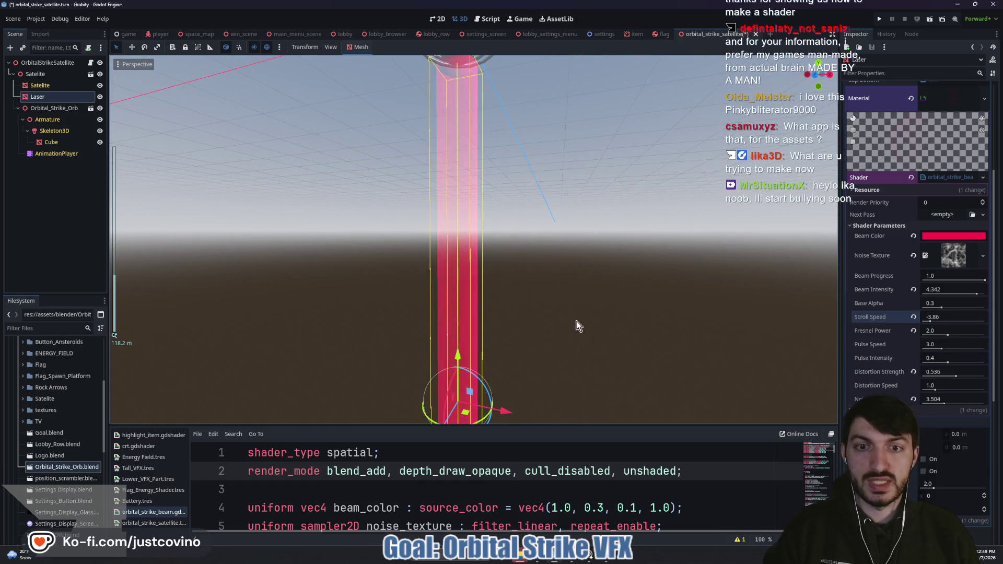
drag(573, 313, 619, 353)
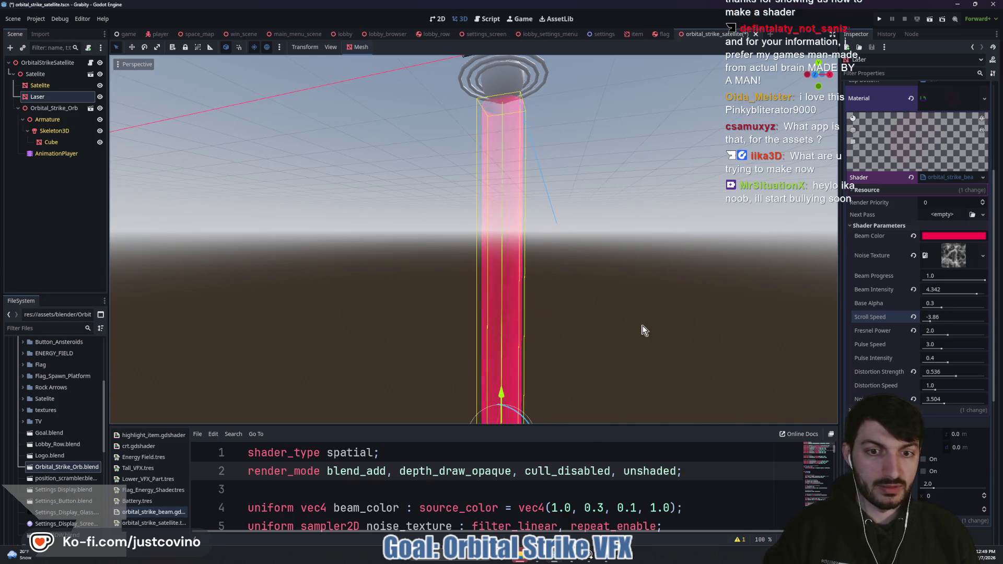
scroll(645, 327, up, 2)
click(941, 317)
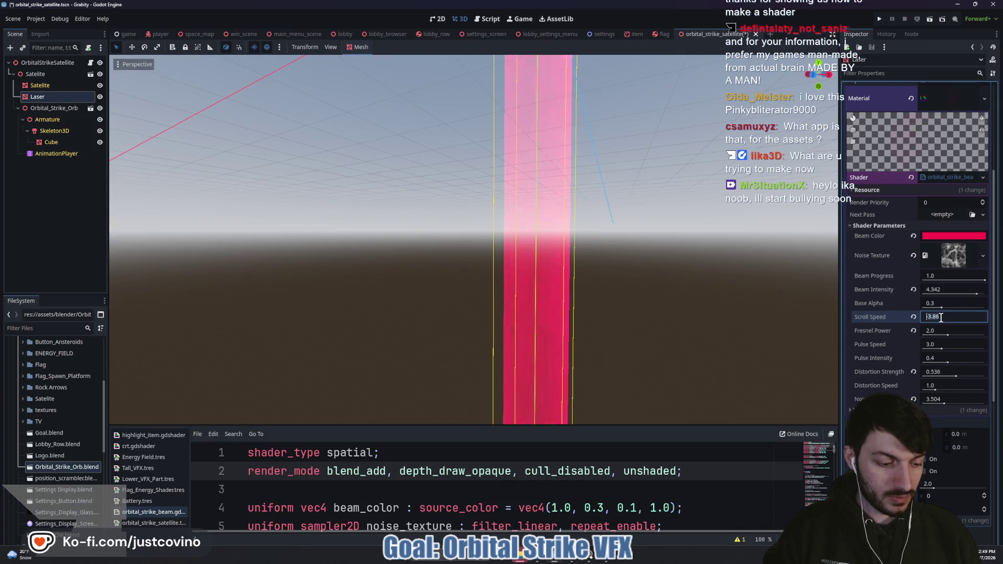
text(-2)
key(Return)
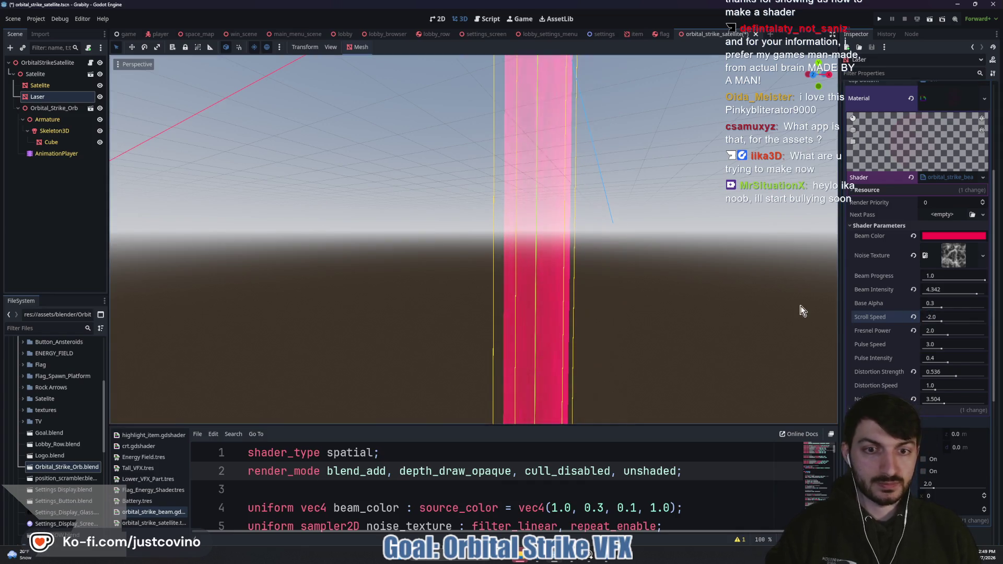
- Set Pulse Speed 1.5, adjust distortion strength to 0.226, and set Noise to 2.0
drag(941, 353, 932, 349)
click(932, 342)
text(1.5)
key(Return)
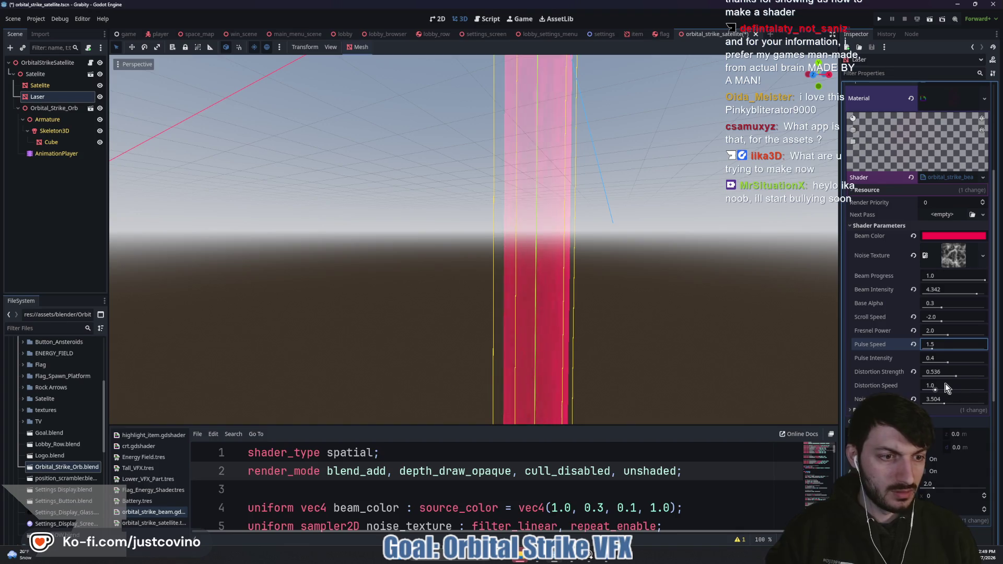
mouse_move(956, 376)
mouse_down()
mouse_move(986, 377)
mouse_move(936, 378)
mouse_move(926, 390)
mouse_move(974, 394)
mouse_up()
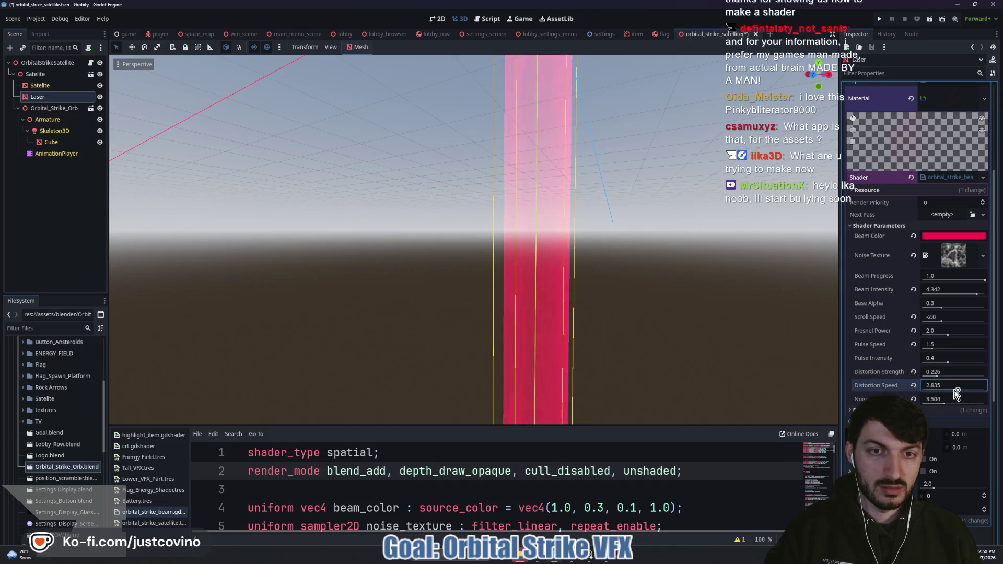
click(943, 403)
text(2)
key(Return)
- Frame the Laser beam, orbit around the satellite, and save the scene
key(f)
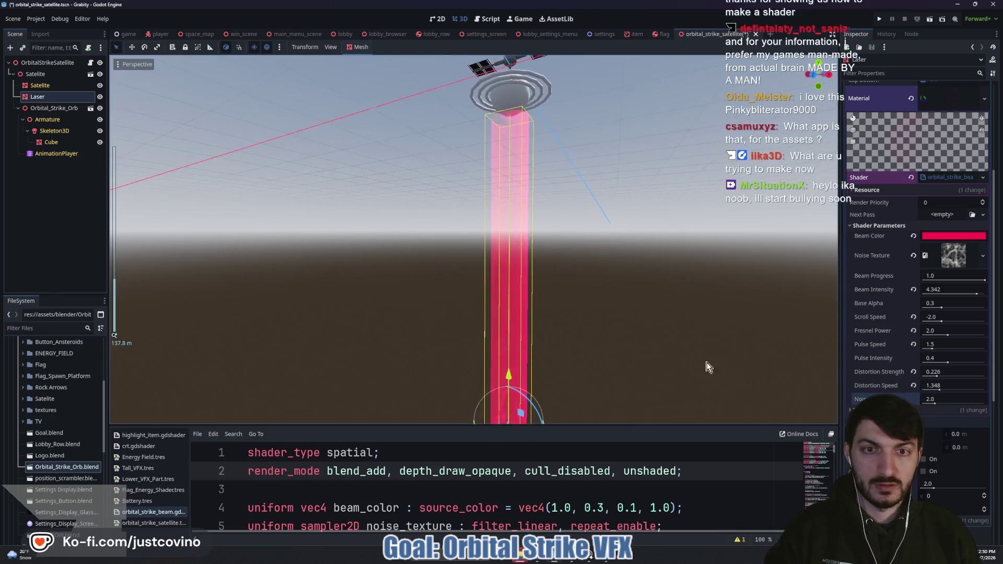
mouse_move(649, 355)
mouse_down()
mouse_move(337, 337)
mouse_move(609, 317)
mouse_move(461, 322)
mouse_move(378, 307)
mouse_move(610, 315)
mouse_move(600, 320)
mouse_move(653, 334)
mouse_move(529, 341)
mouse_move(694, 331)
mouse_move(633, 336)
mouse_up()
key(ctrl+s)
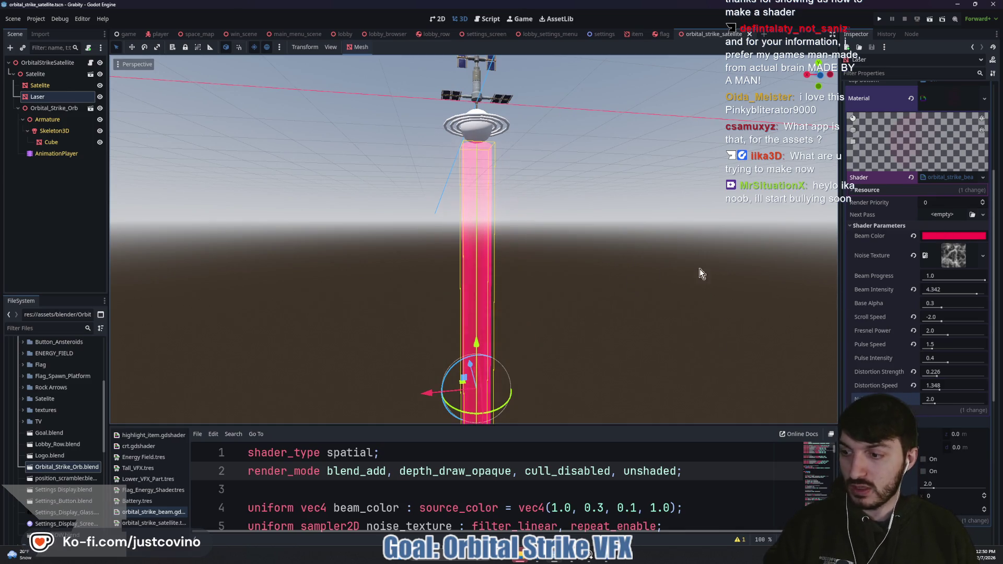
click(943, 236)
- Compare with the orbital strike reference and shift the Beam Color hue to blue 006aff
mouse_move(992, 271)
mouse_down()
mouse_move(999, 345)
mouse_move(985, 244)
mouse_move(989, 292)
mouse_move(980, 259)
mouse_move(974, 331)
mouse_move(971, 280)
mouse_move(979, 353)
mouse_move(989, 353)
mouse_move(995, 321)
mouse_up()
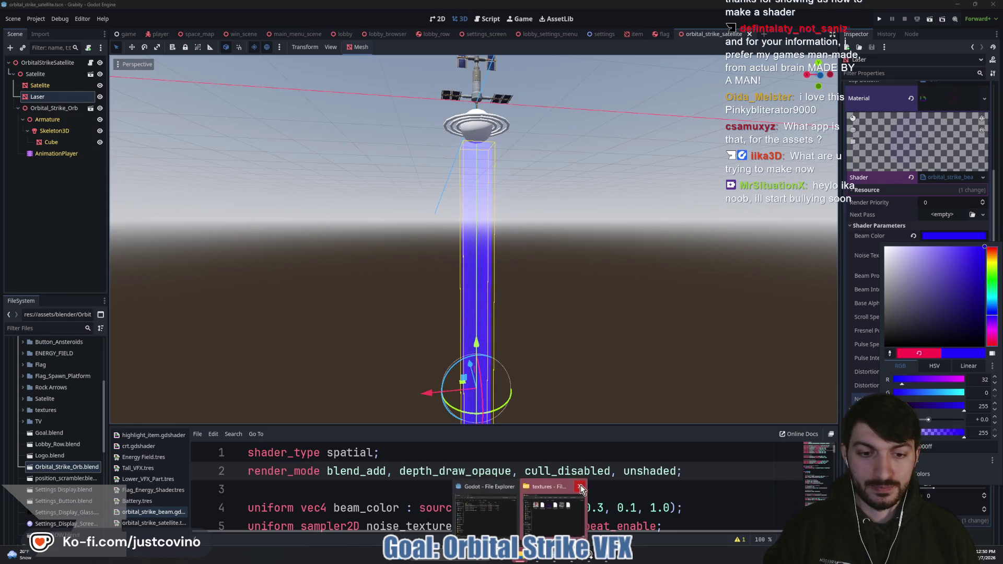
click(589, 561)
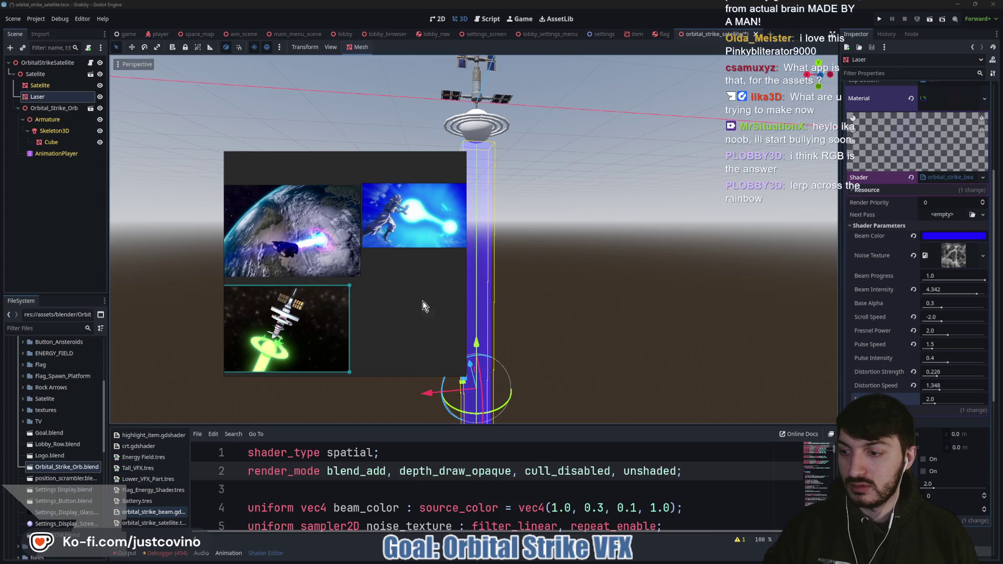
click(817, 282)
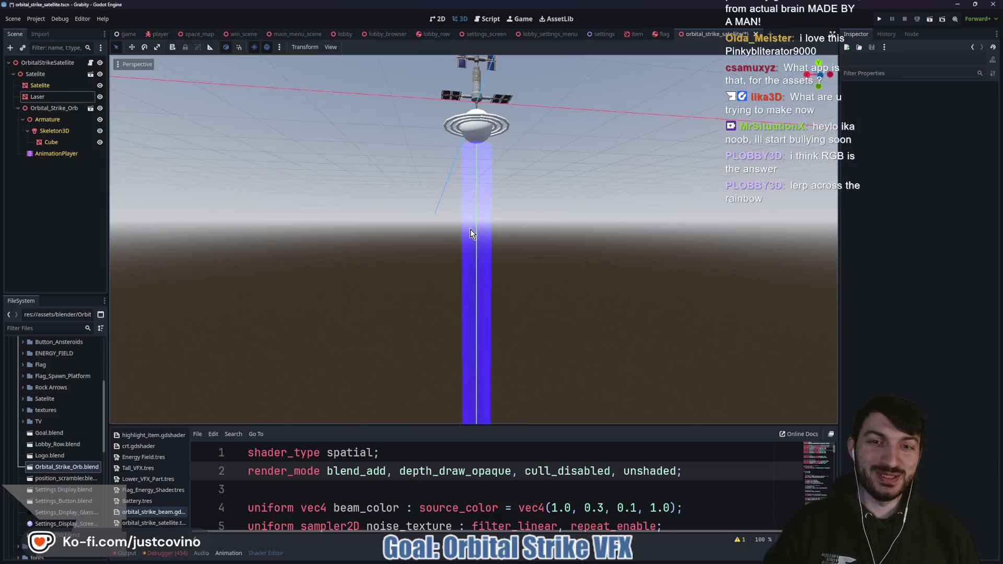
click(78, 96)
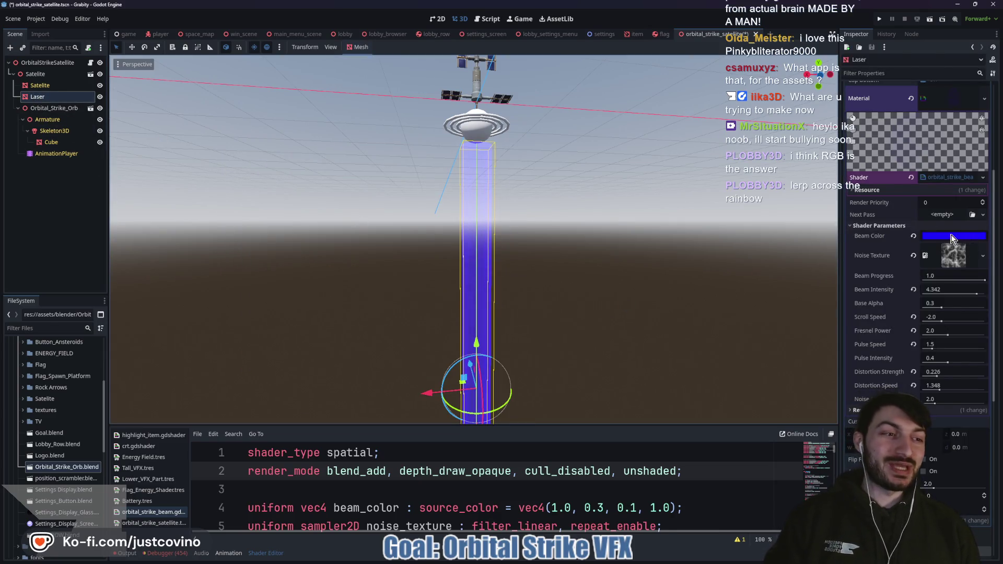
click(952, 236)
mouse_move(996, 273)
mouse_down()
mouse_move(995, 243)
mouse_move(1001, 342)
mouse_move(995, 254)
mouse_move(998, 311)
mouse_up()
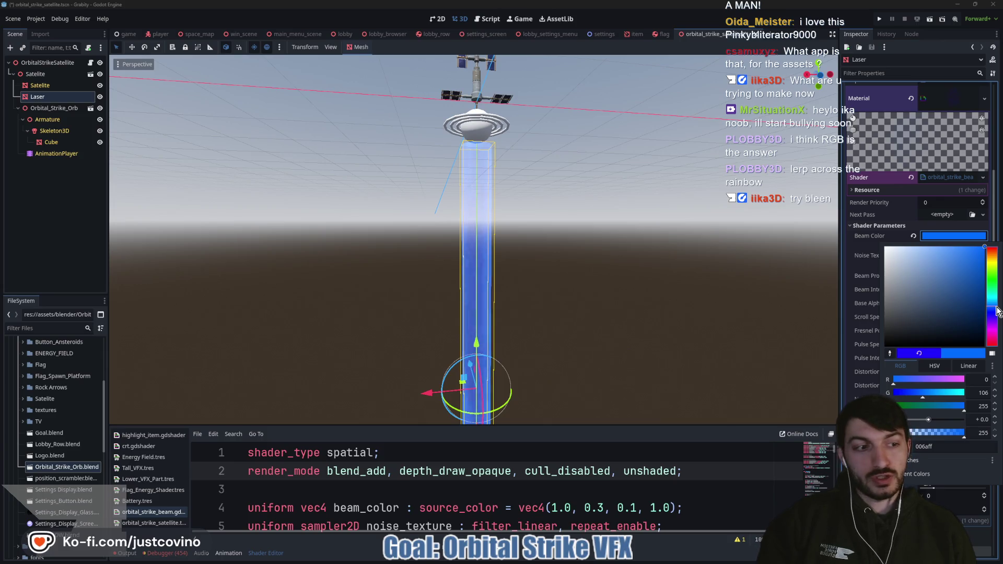
click(950, 236)
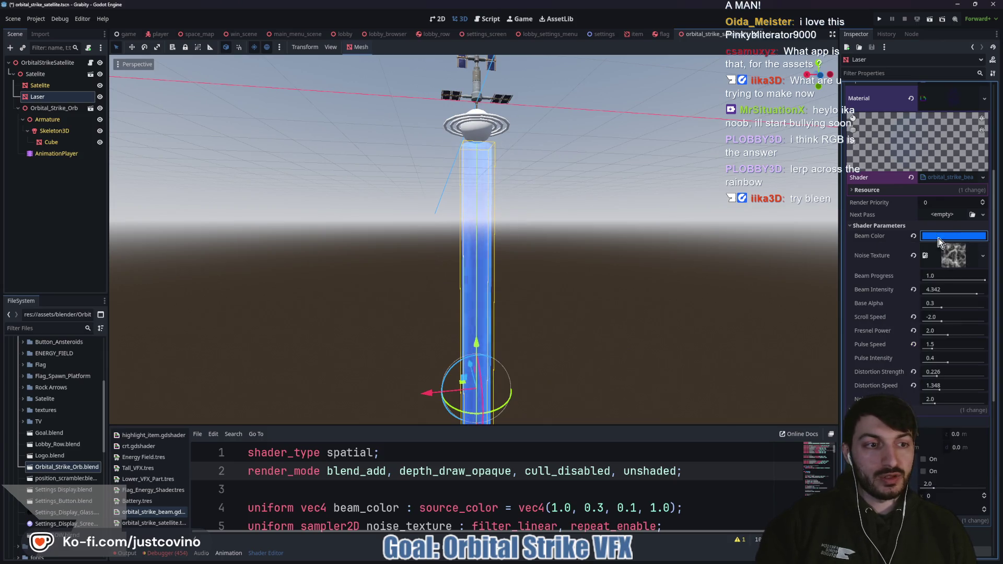
- Orbit around the blue beam and look over the shader code
mouse_move(628, 296)
mouse_down()
mouse_move(510, 308)
mouse_move(617, 316)
mouse_up()
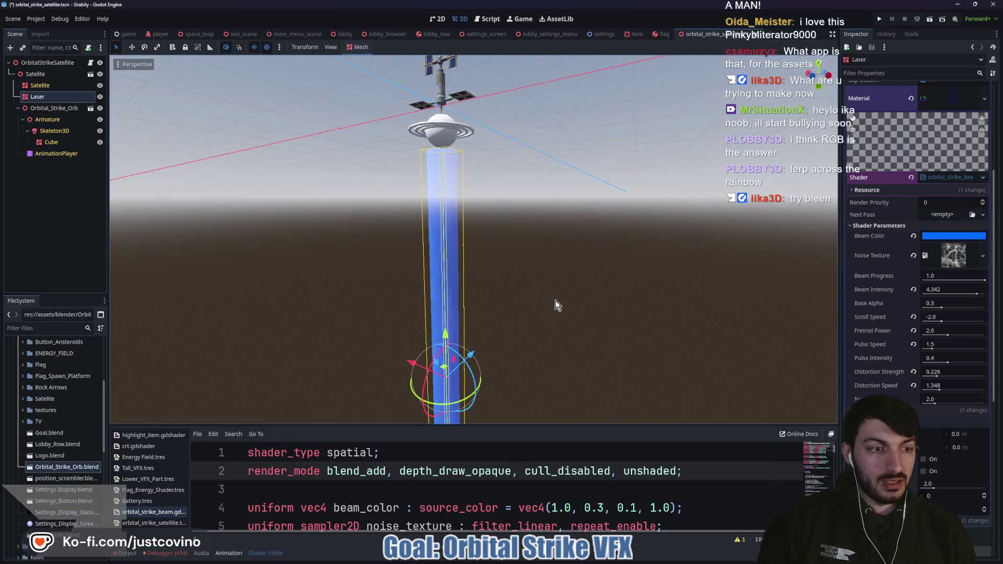
click(397, 489)
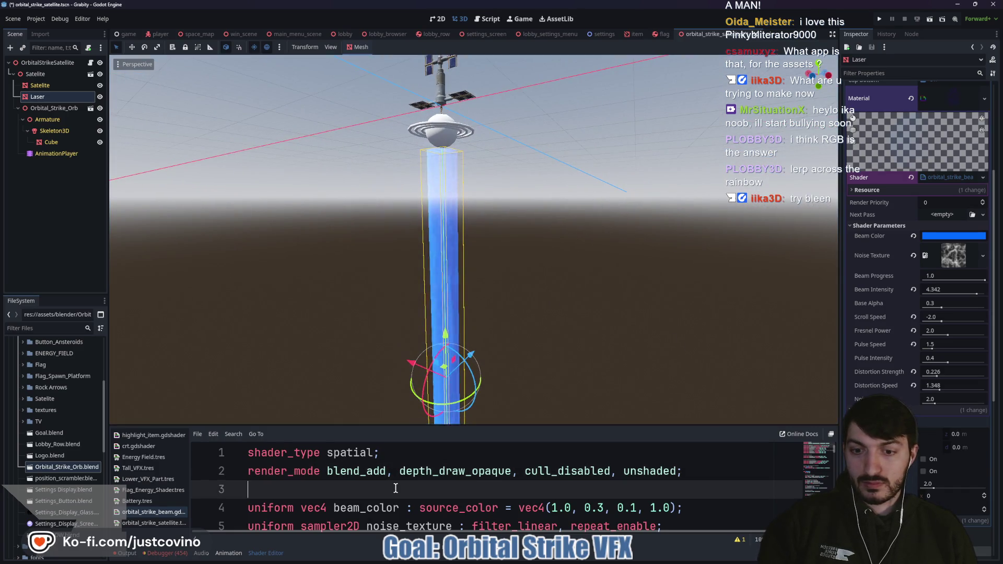
key(ctrl+a)
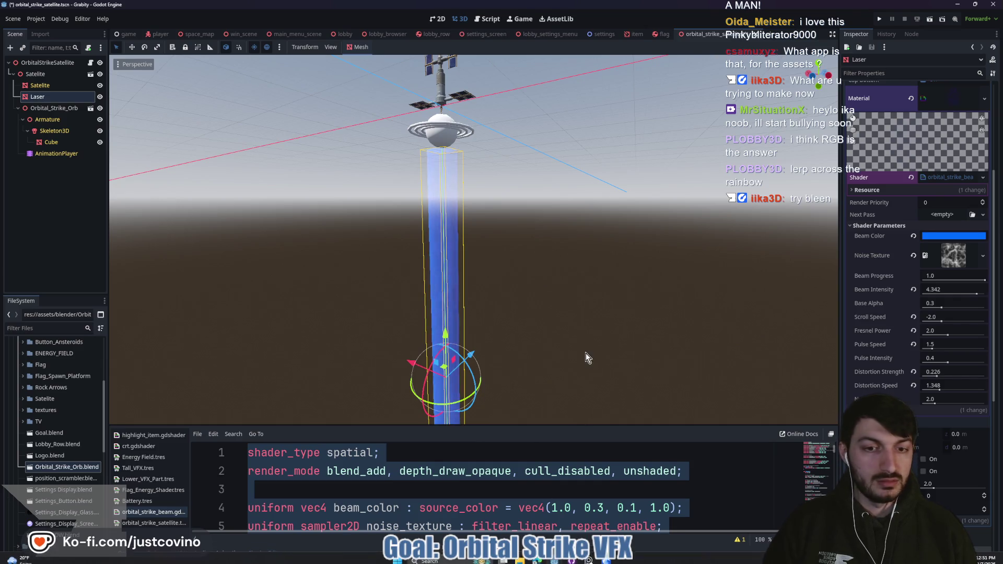
click(538, 472)
scroll(539, 473, down, 3)
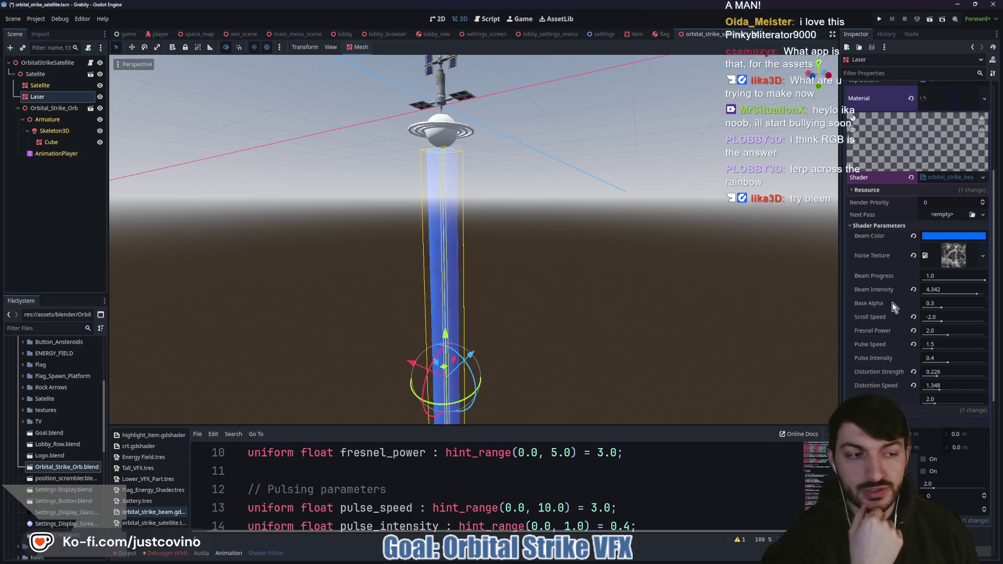
- Shift the Beam Color back to pink-red ff0054
click(941, 239)
drag(996, 320, 998, 337)
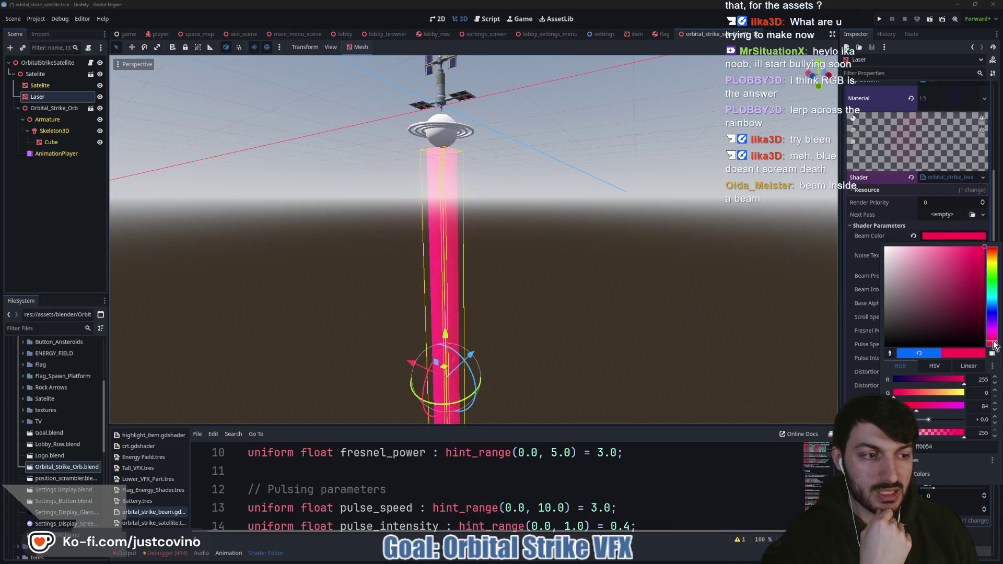
key(Escape)
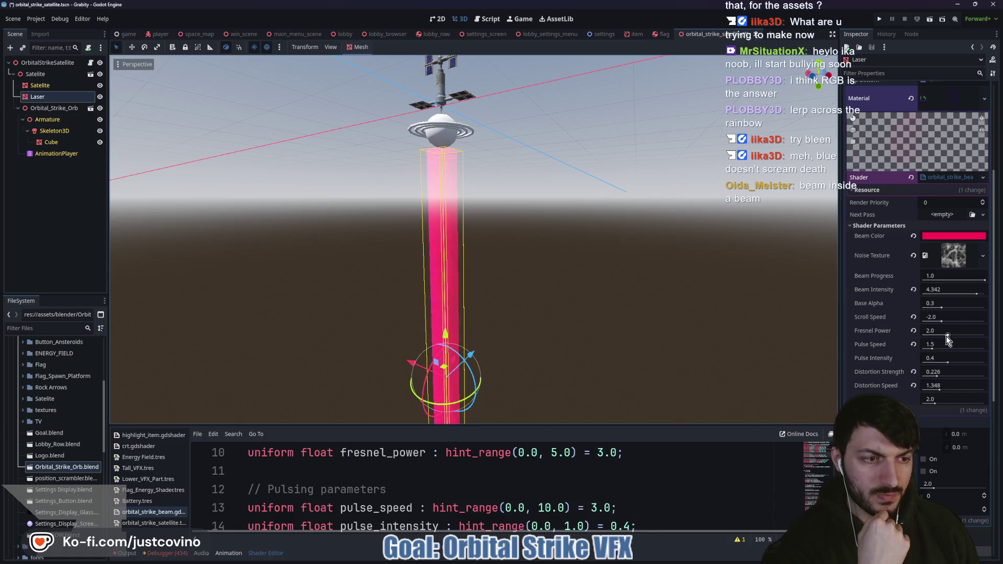
- Raise Fresnel Power and Beam Intensity to 5.0 and reset Base Alpha to 0.3
drag(949, 334, 998, 339)
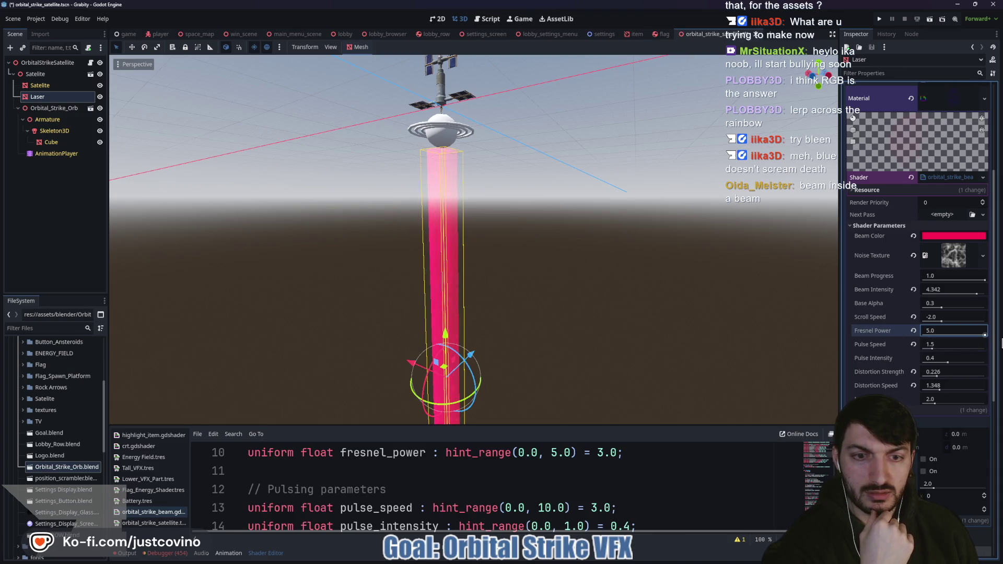
mouse_move(940, 310)
mouse_down()
mouse_move(980, 313)
mouse_move(904, 303)
mouse_up()
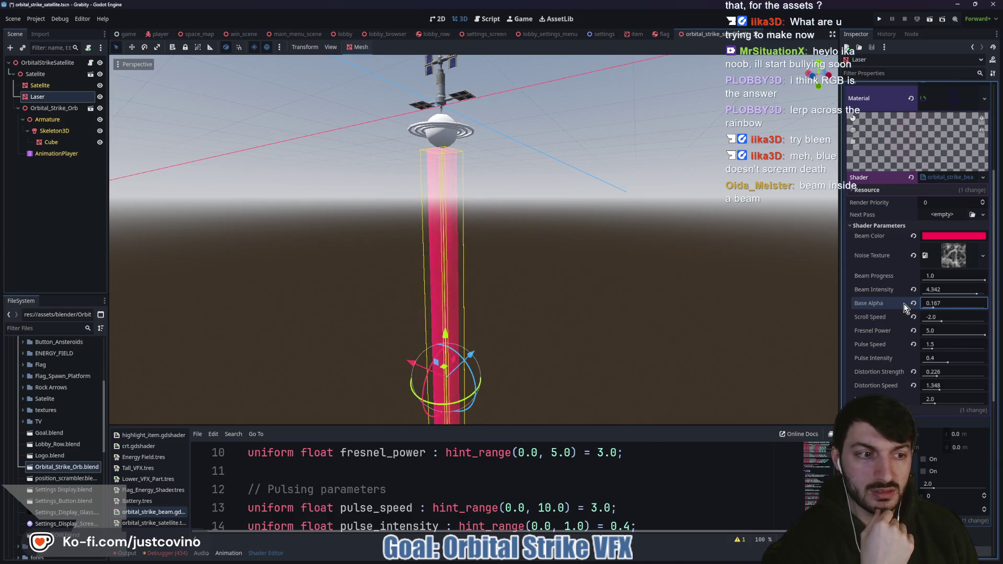
click(913, 304)
mouse_move(977, 294)
mouse_down()
mouse_move(932, 295)
mouse_move(998, 298)
mouse_move(981, 282)
mouse_move(914, 286)
mouse_move(1001, 297)
mouse_up()
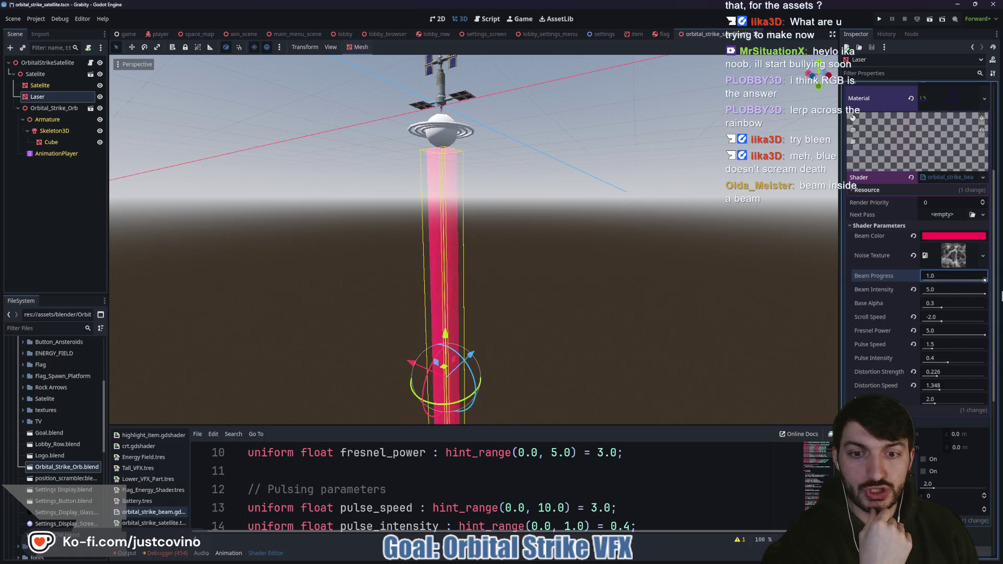
click(938, 237)
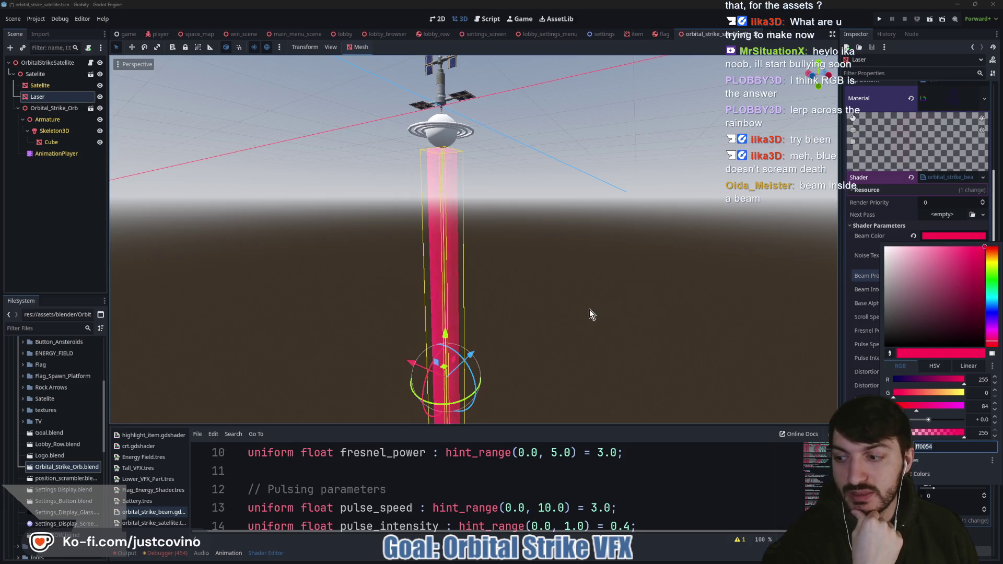
mouse_move(578, 320)
mouse_down()
mouse_move(612, 311)
mouse_move(633, 247)
mouse_move(622, 172)
mouse_move(613, 308)
mouse_up()
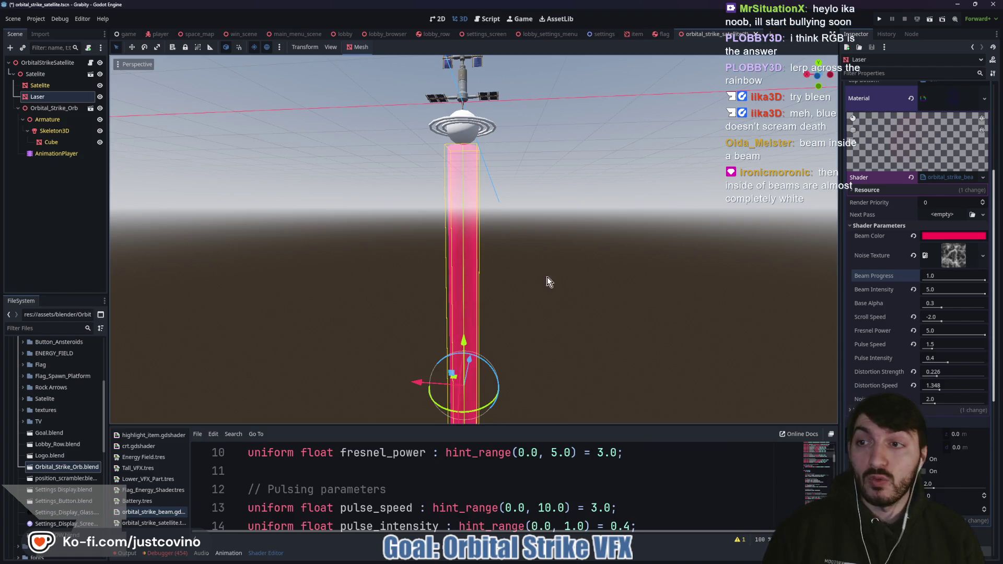
- Duplicate Laser as Laser2 and set its cylinder's top and bottom radius to 3
click(43, 96)
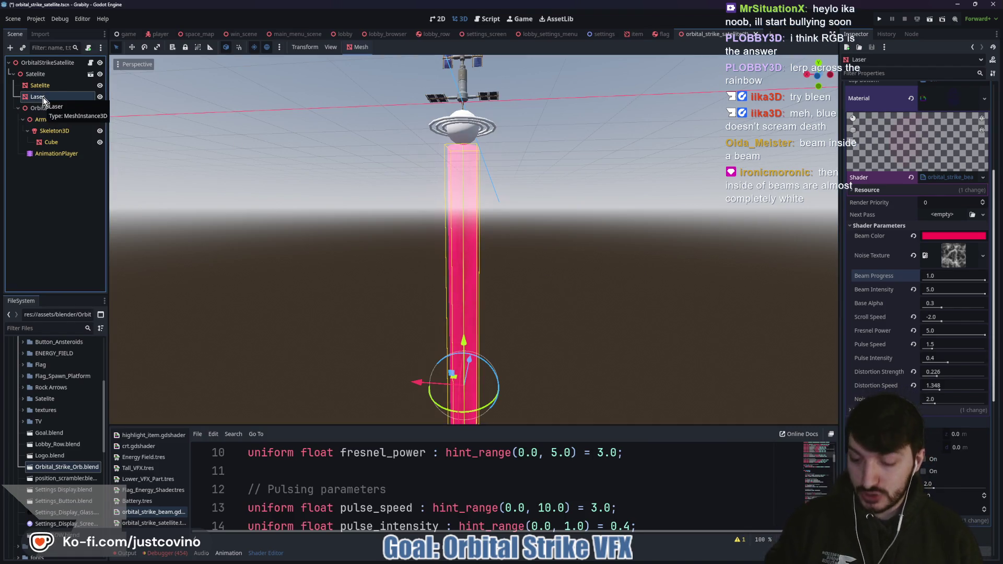
key(ctrl+d)
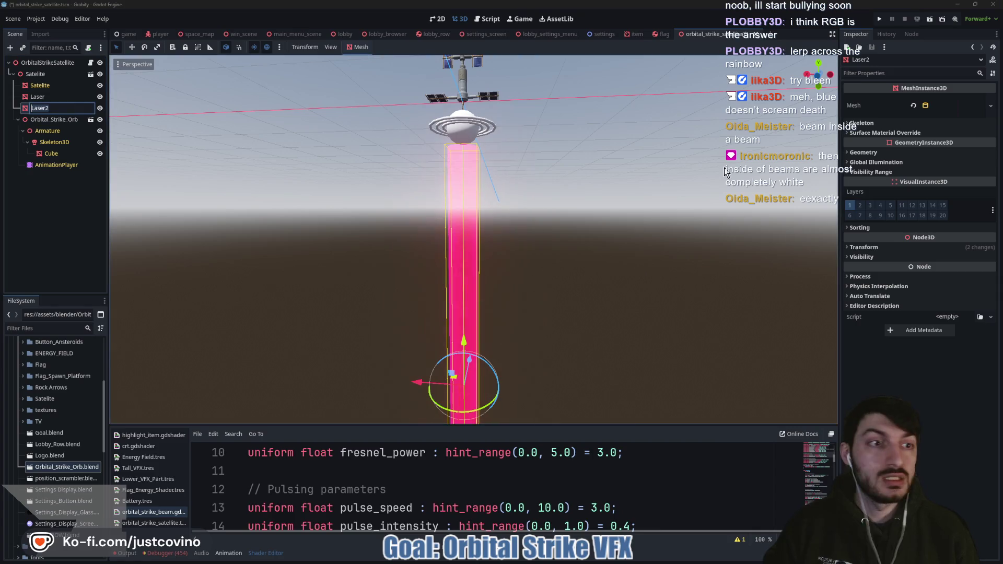
key(Return)
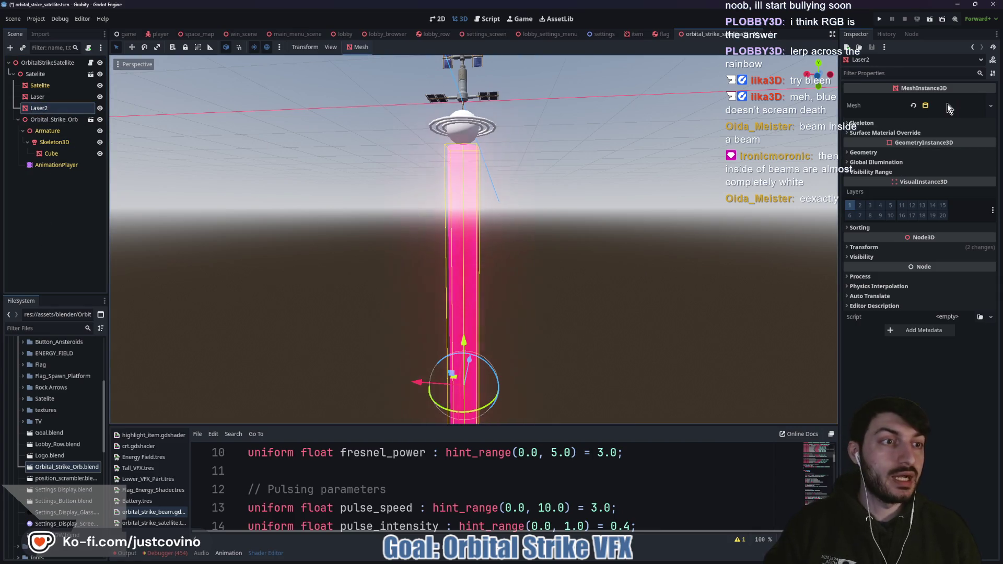
click(947, 103)
click(938, 188)
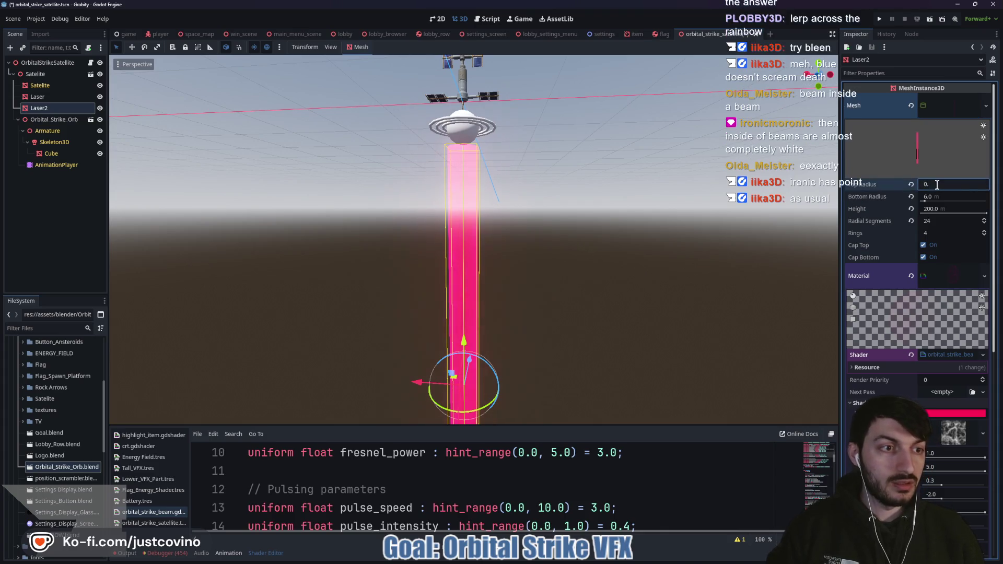
text(3)
key(Tab)
text(3)
key(Return)
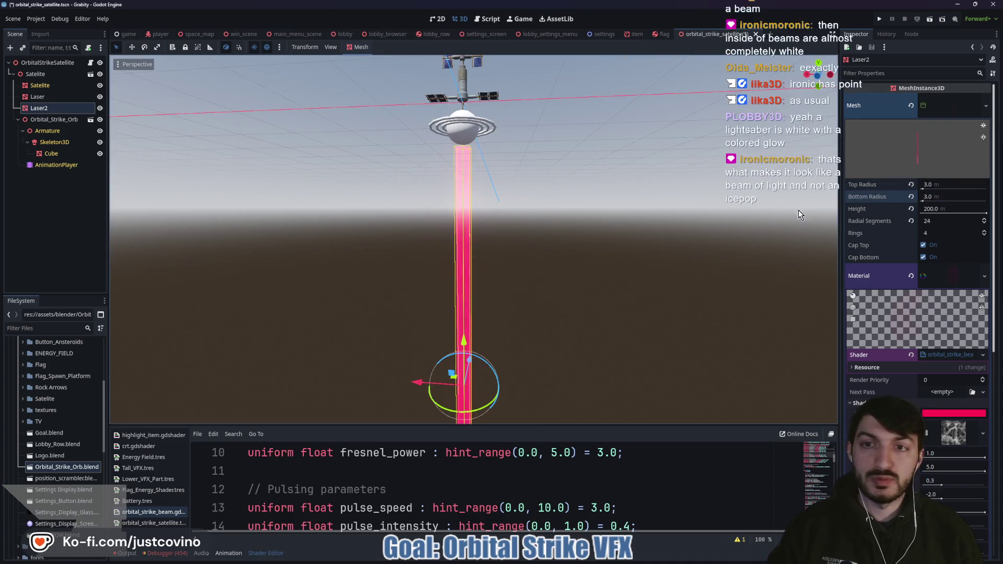
- Replace Laser2's mesh with a new CylinderMesh of radius 3 and height 200
right_click(951, 110)
click(939, 108)
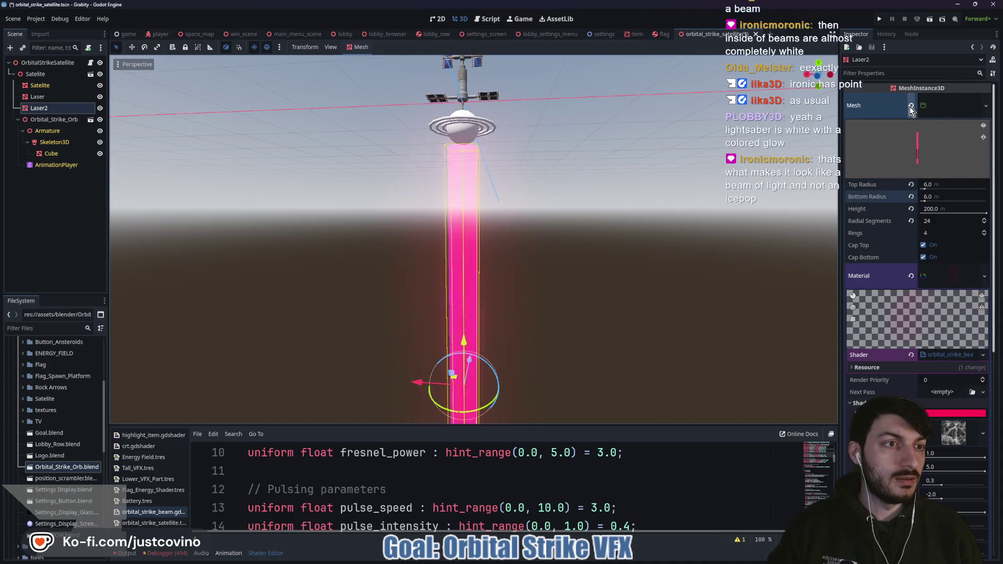
click(910, 107)
click(946, 99)
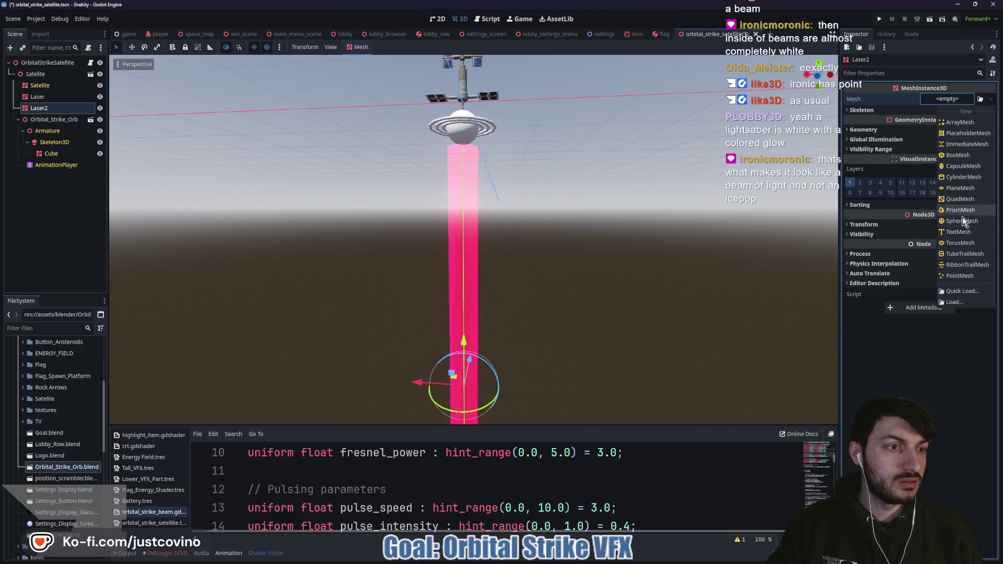
click(964, 178)
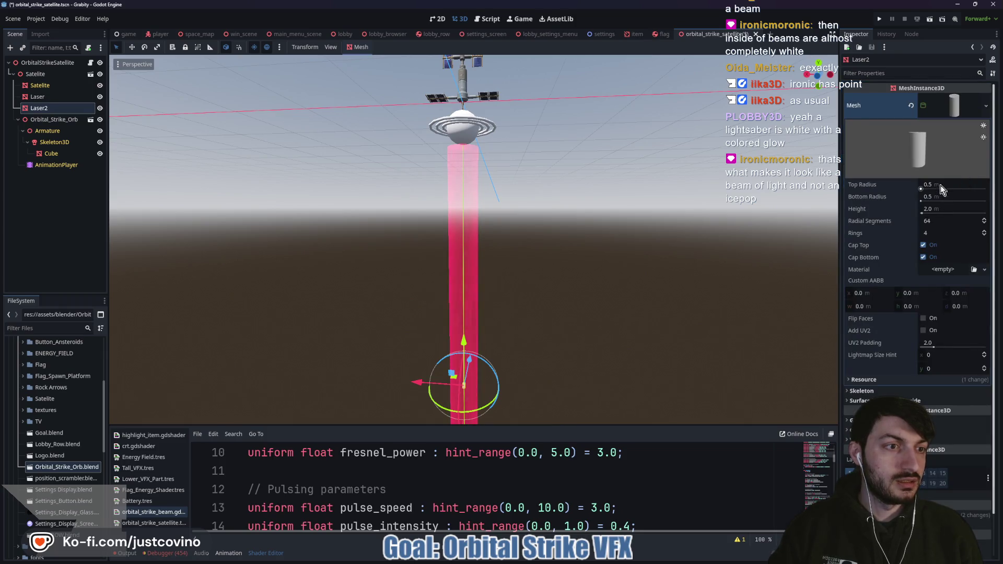
click(940, 184)
text(3)
key(Tab)
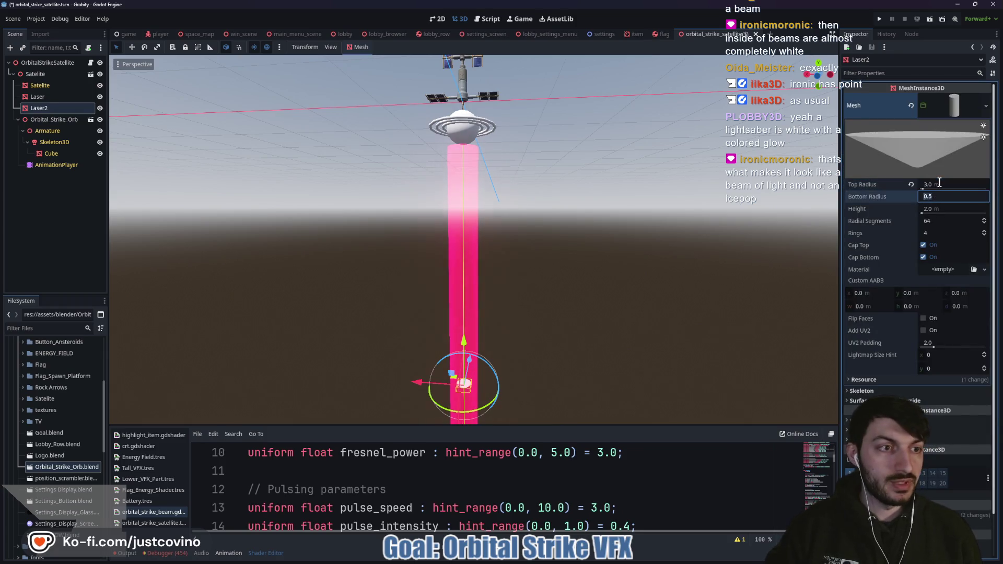
text(3)
key(Tab)
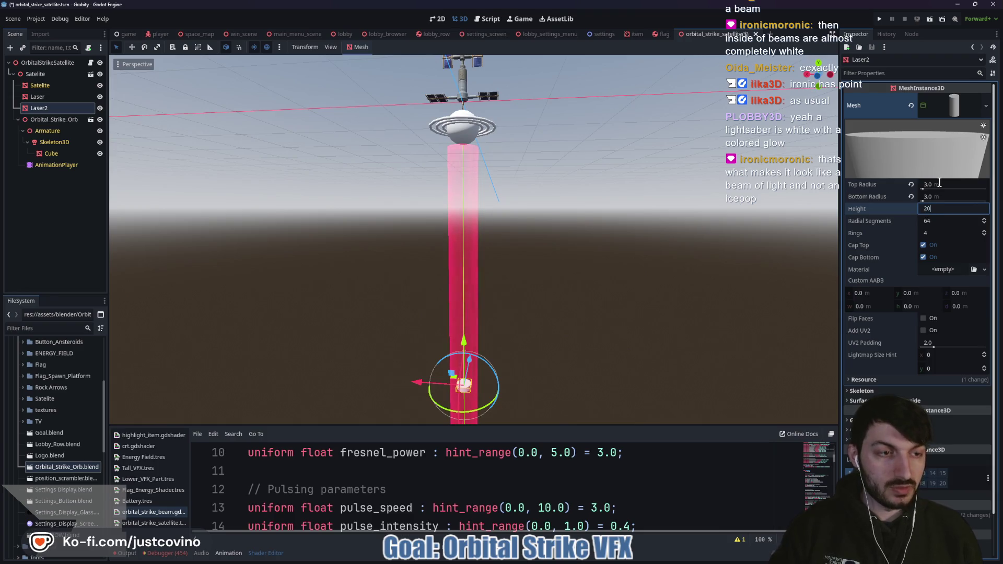
text(0)
key(Return)
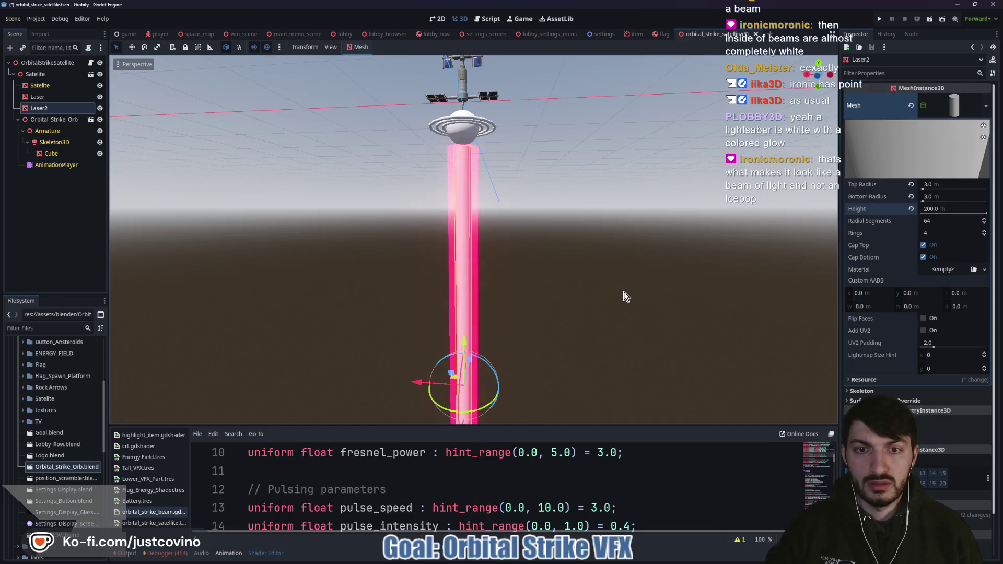
- Widen Laser2's cylinder to a top and bottom radius of 4.0
mouse_move(584, 293)
mouse_down()
mouse_move(676, 302)
mouse_move(502, 276)
mouse_move(500, 324)
mouse_move(581, 302)
mouse_up()
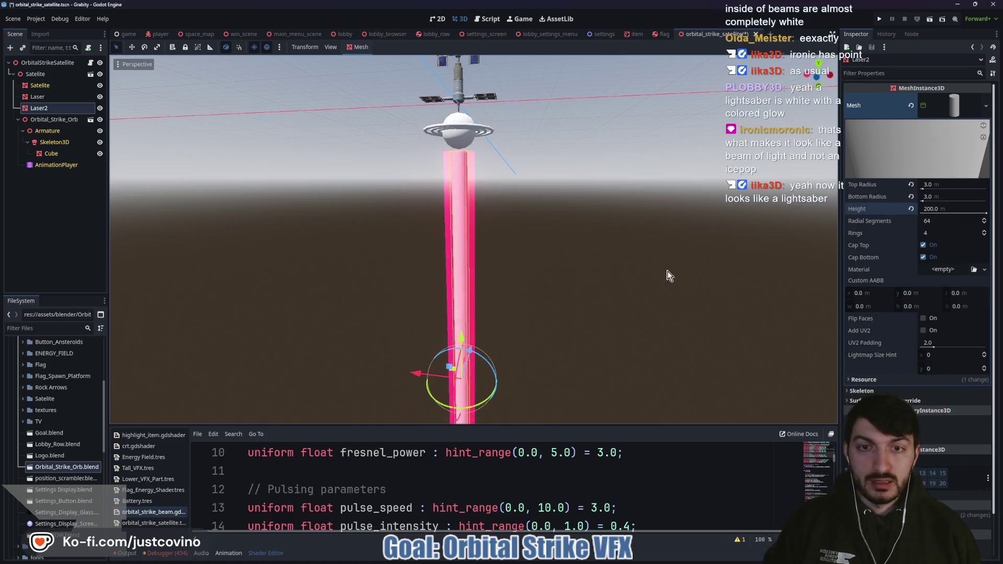
click(933, 184)
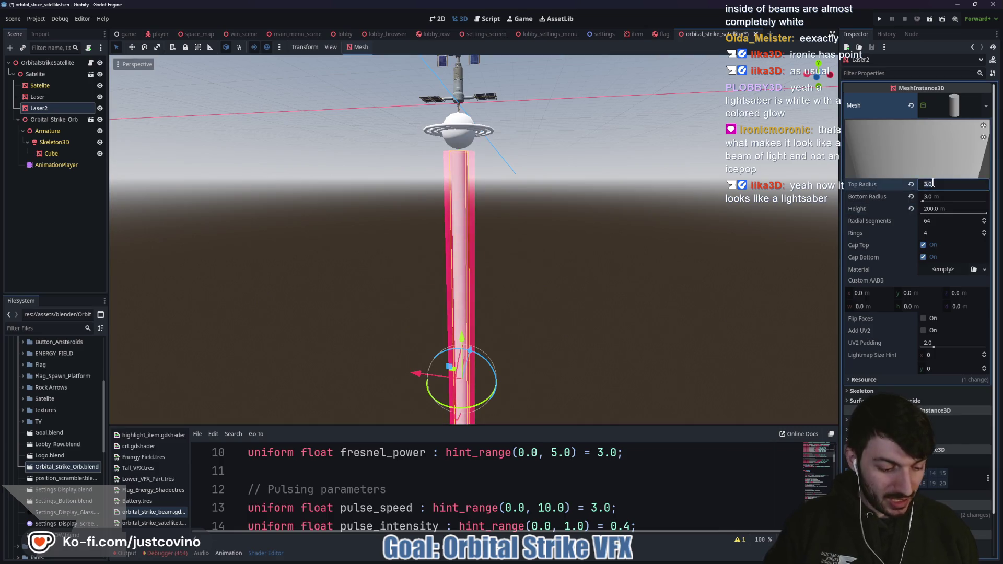
text(4)
click(940, 197)
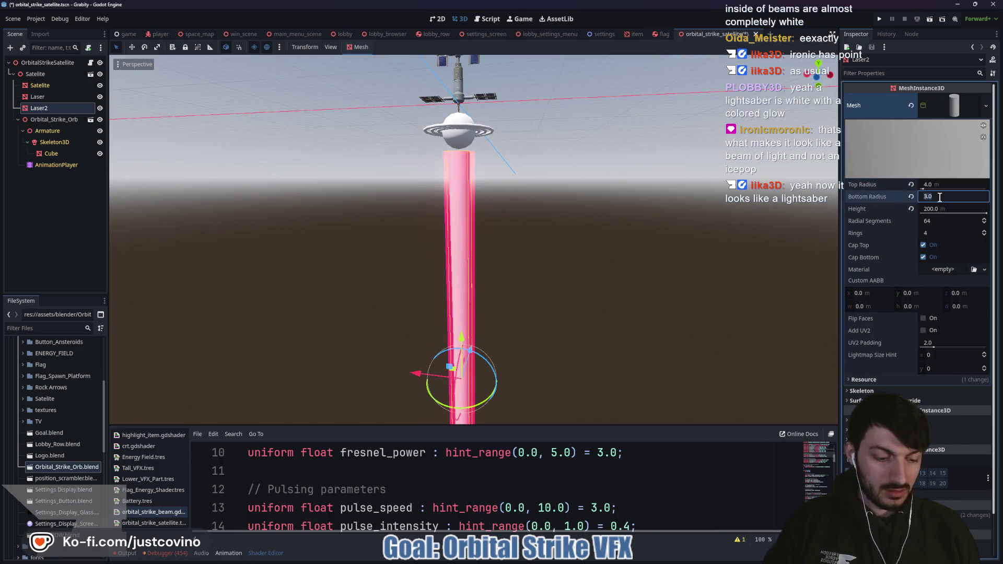
text(4)
key(Return)
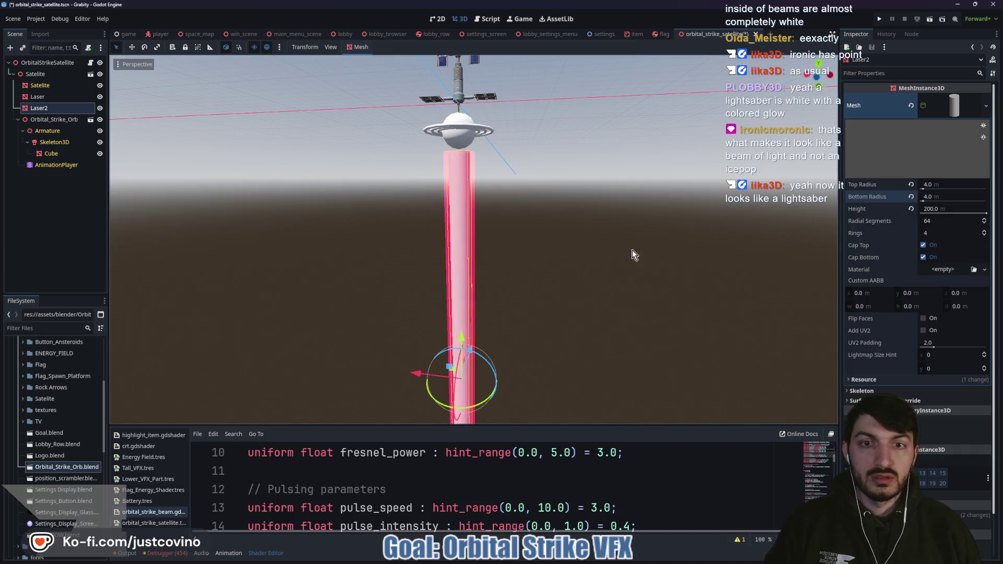
- Give Laser2 a new ShaderMaterial using orbital_strike_beam.gdshader
click(933, 269)
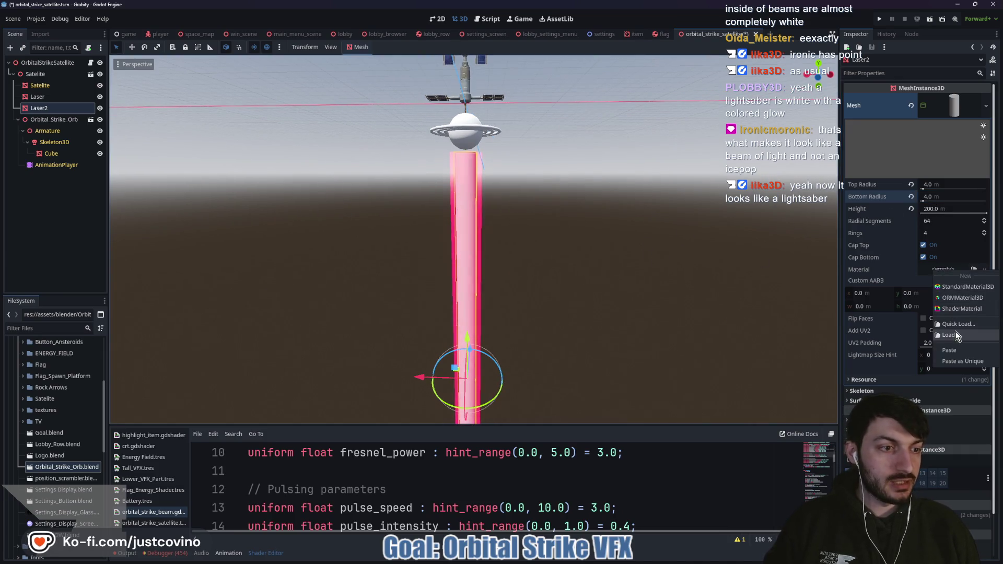
click(962, 309)
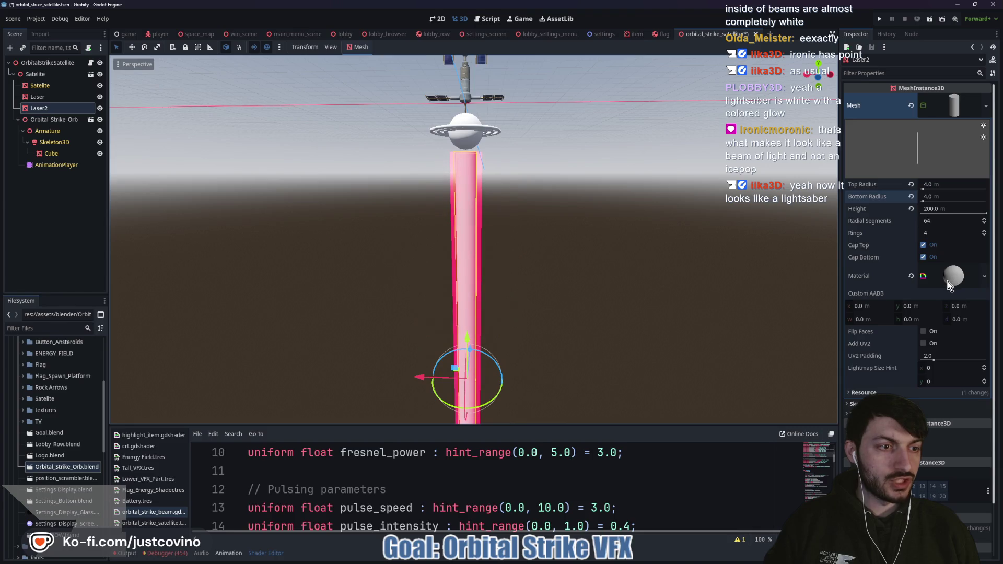
click(947, 282)
click(943, 355)
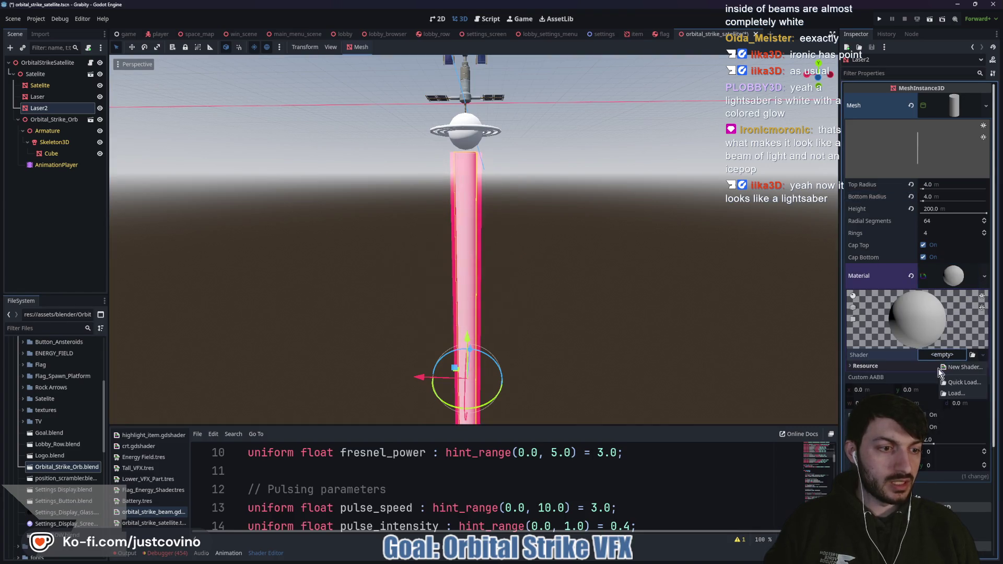
click(956, 390)
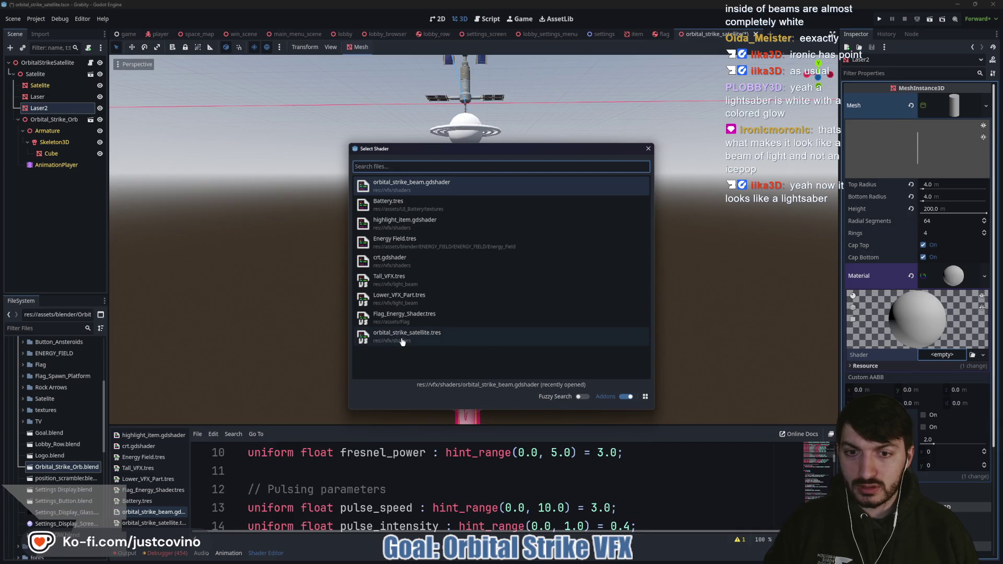
click(413, 186)
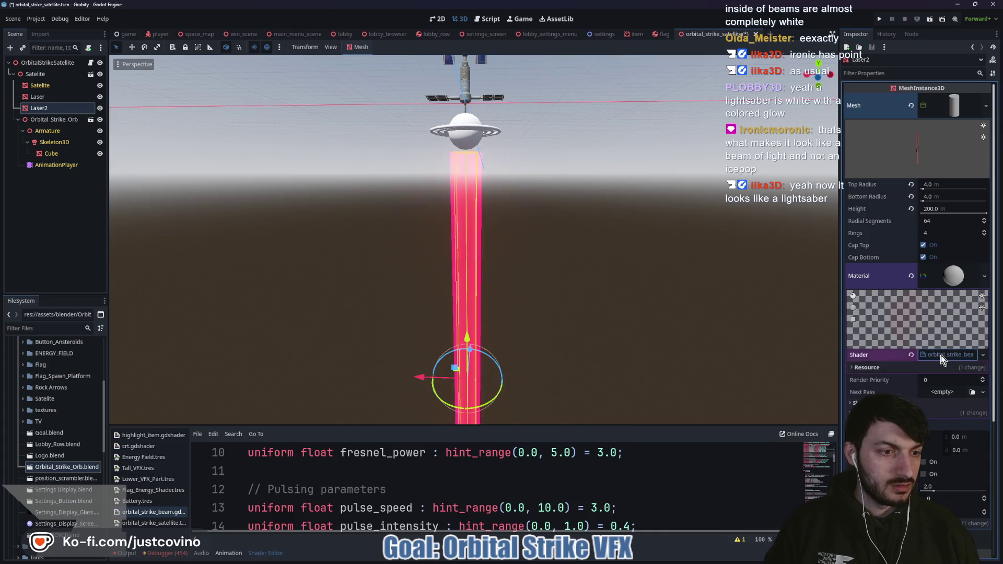
- Assign a noise image to the shader's Noise Texture parameter
click(880, 389)
scroll(928, 269, down, 4)
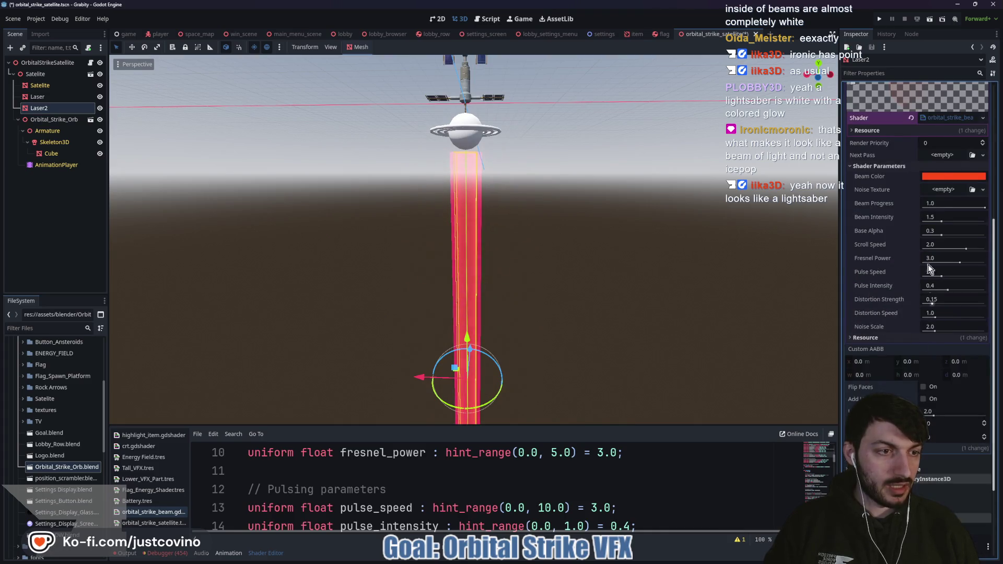
click(938, 190)
click(926, 407)
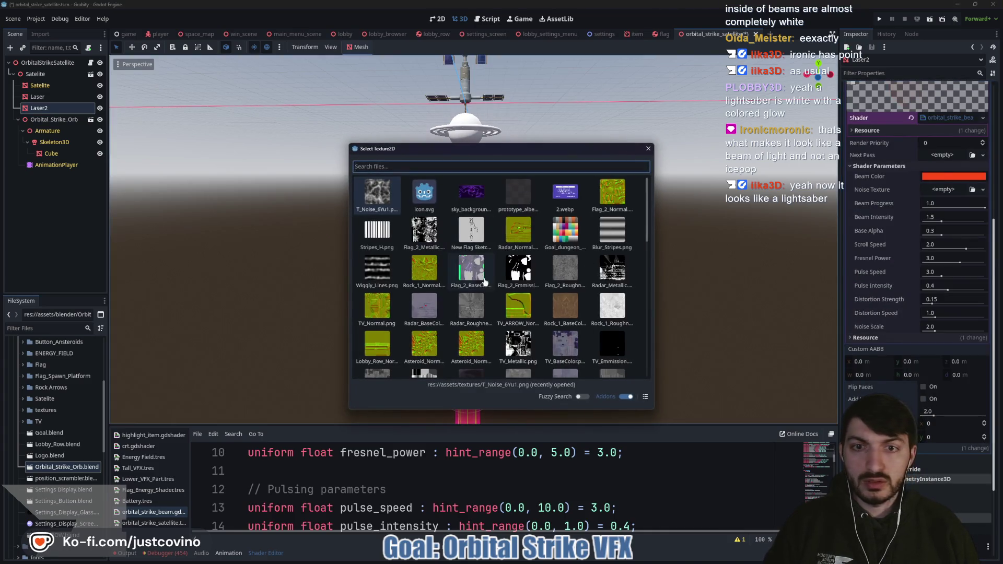
double_click(472, 228)
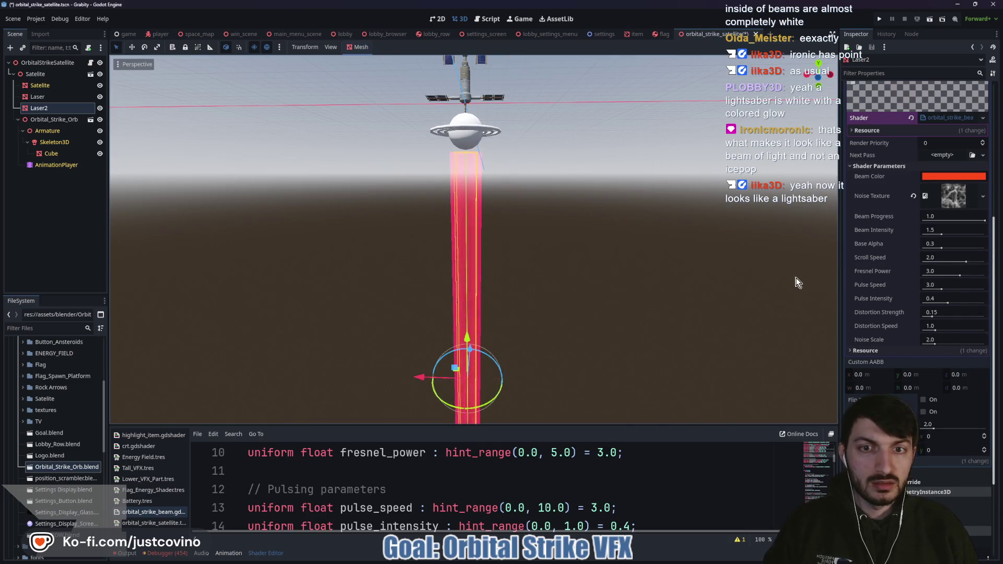
- Change Laser2's Beam Color to light blue 9dbdf4
click(944, 179)
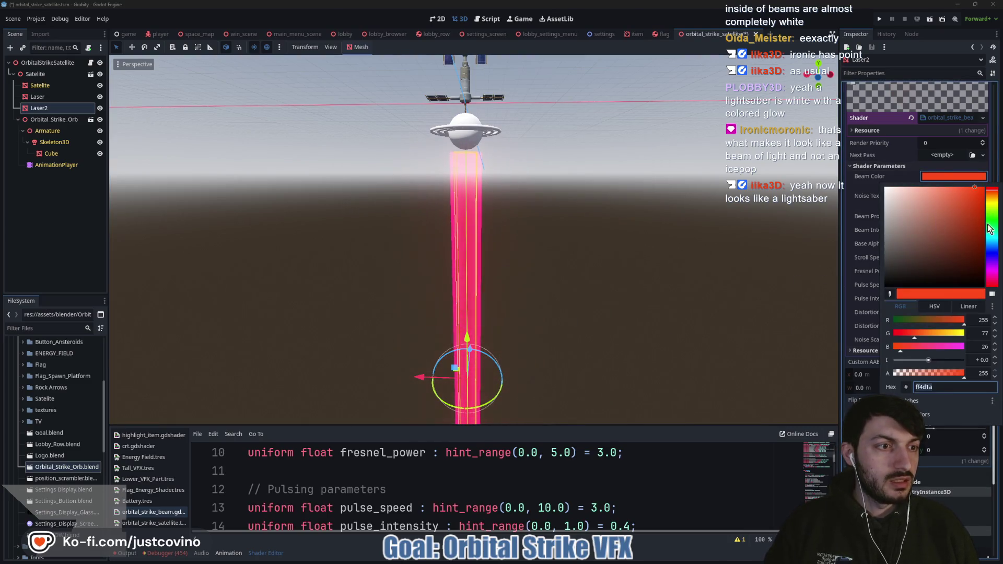
drag(926, 202, 883, 186)
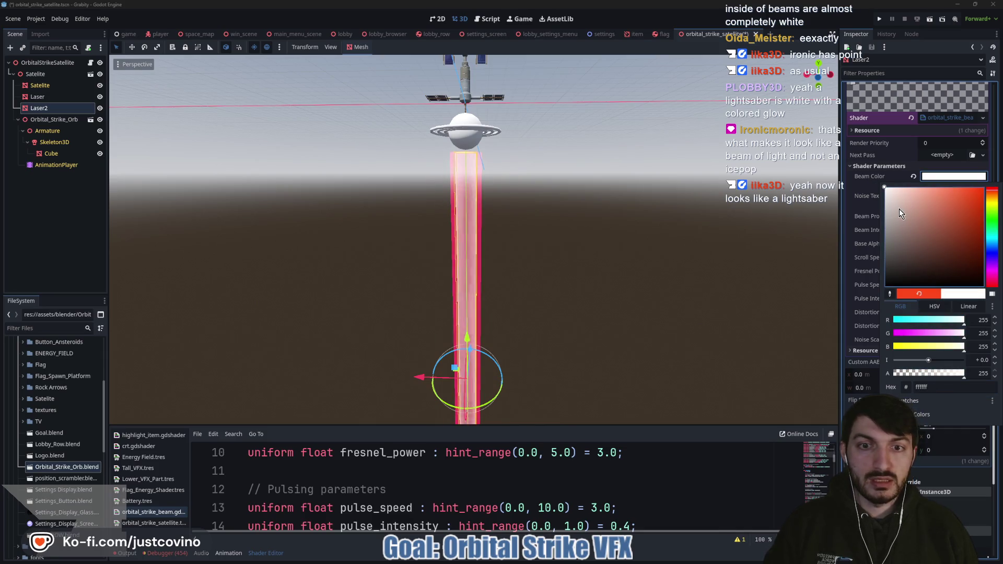
drag(994, 267, 994, 249)
drag(907, 197, 920, 192)
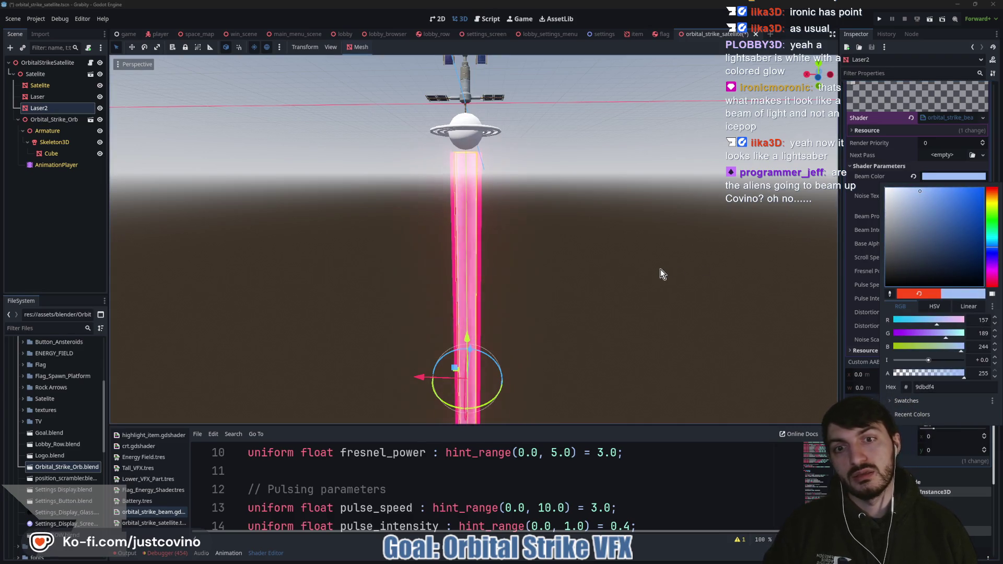
click(587, 286)
mouse_move(657, 277)
mouse_down()
mouse_move(673, 246)
mouse_move(597, 247)
mouse_move(570, 265)
mouse_up()
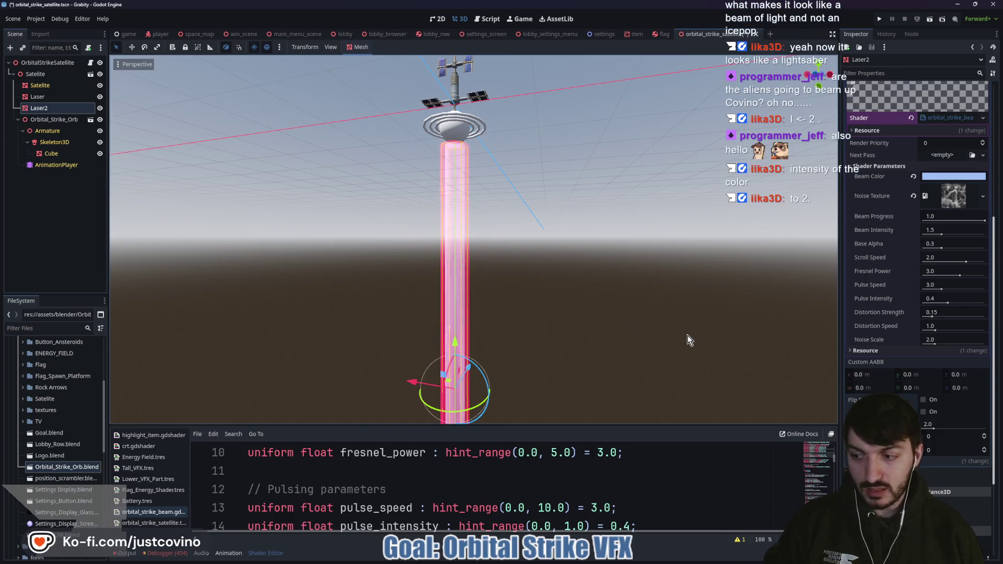
- Set Beam Intensity to 2.0 and preview the beam at a lower Beam Progress
click(938, 229)
text(2.0)
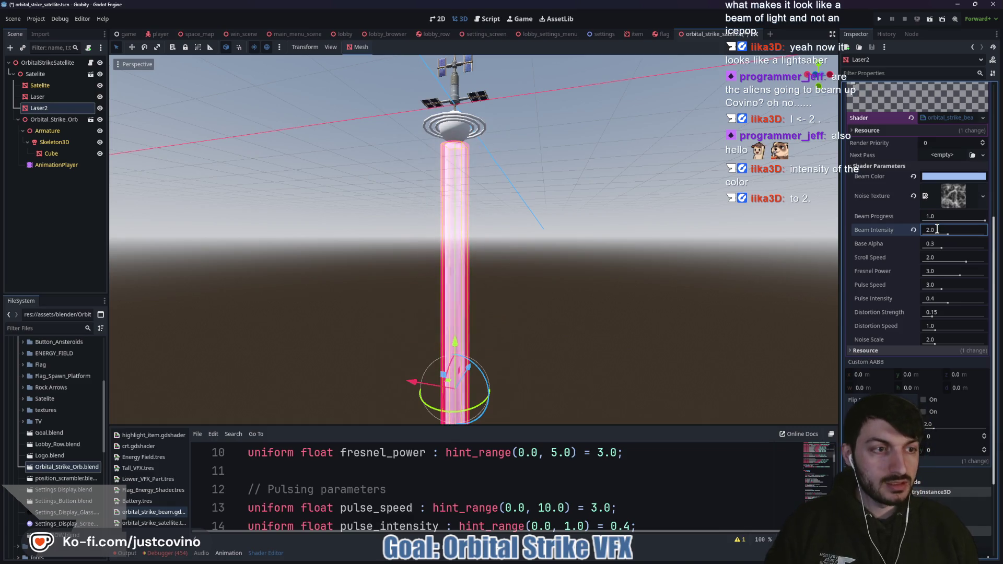
key(Return)
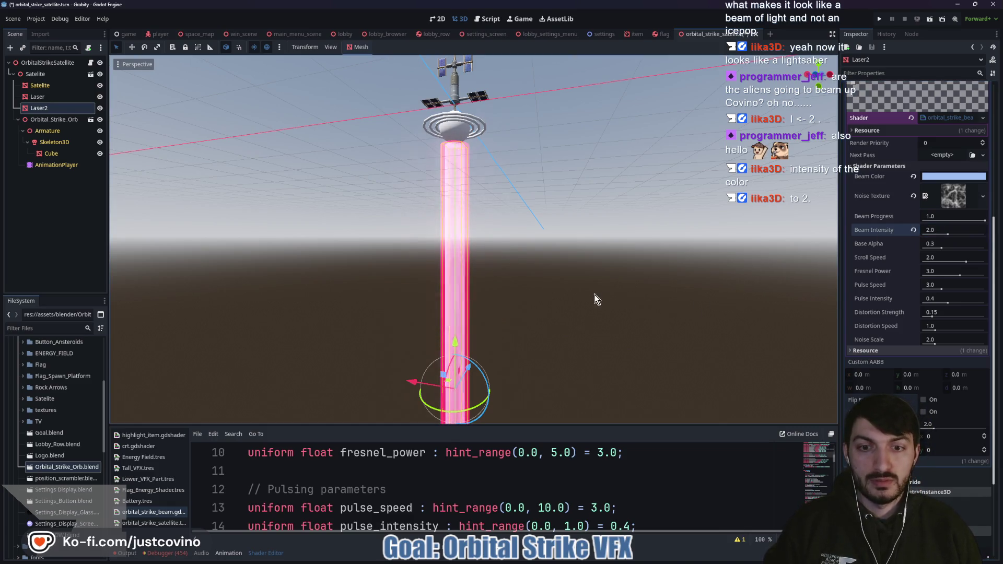
scroll(609, 277, down, 5)
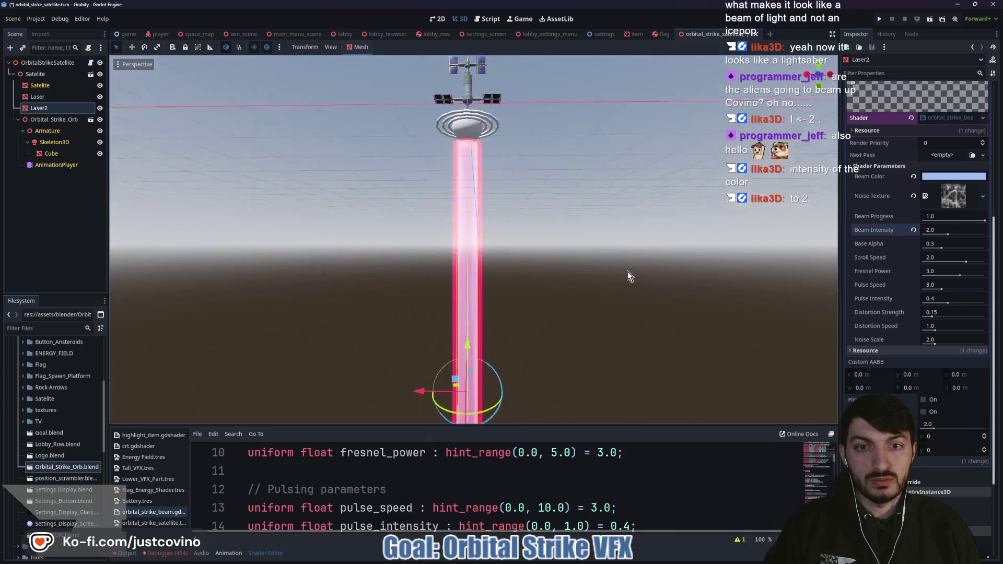
mouse_move(623, 312)
mouse_down()
mouse_move(544, 332)
mouse_move(588, 327)
mouse_up()
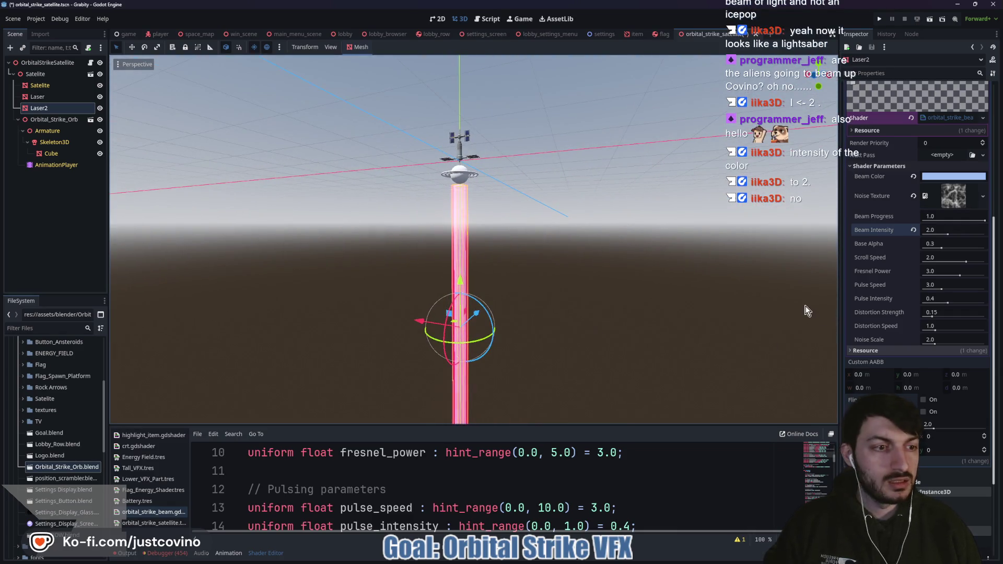
mouse_move(985, 223)
mouse_down()
mouse_move(930, 224)
mouse_move(1002, 231)
mouse_up()
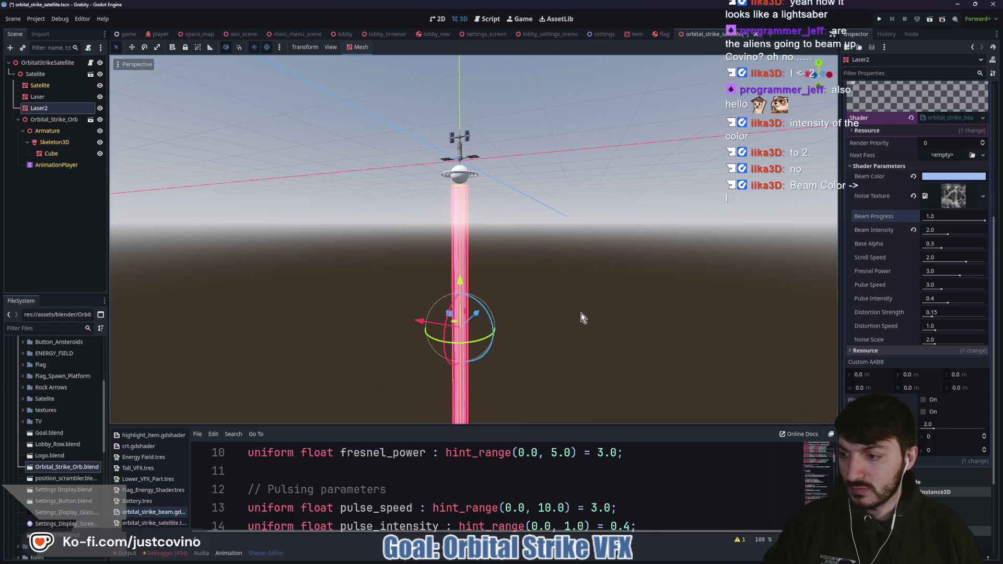
click(963, 178)
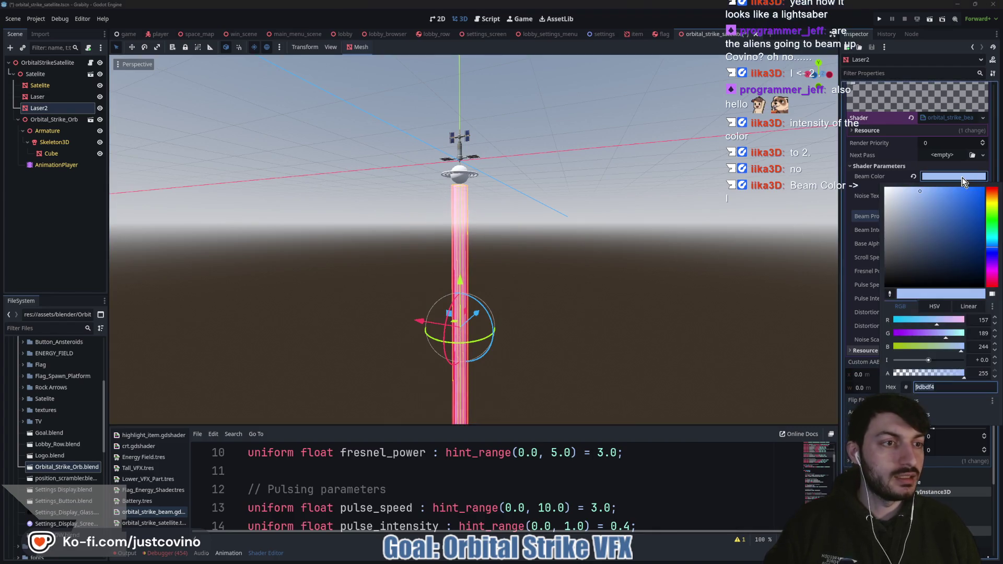
- Make Laser2's beam colour a brighter pink-red
mouse_move(928, 361)
mouse_down()
mouse_move(978, 369)
mouse_move(935, 361)
mouse_up()
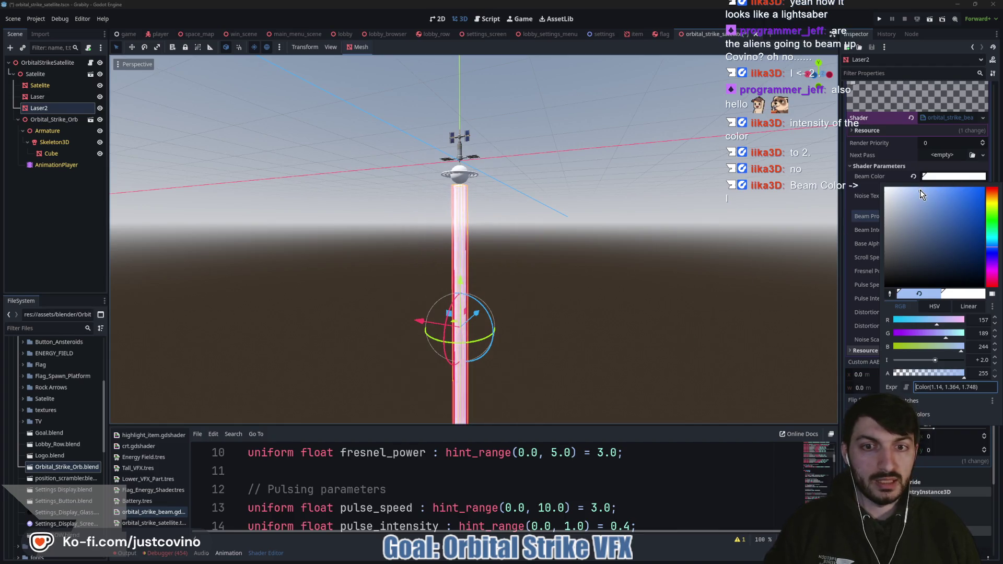
drag(994, 258, 991, 285)
drag(924, 190, 951, 190)
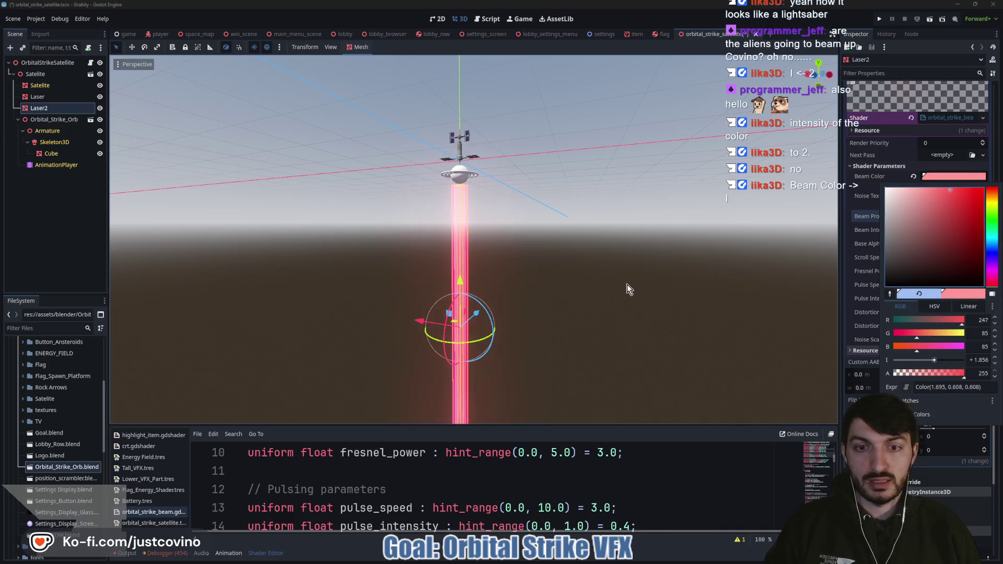
click(643, 284)
scroll(672, 303, up, 5)
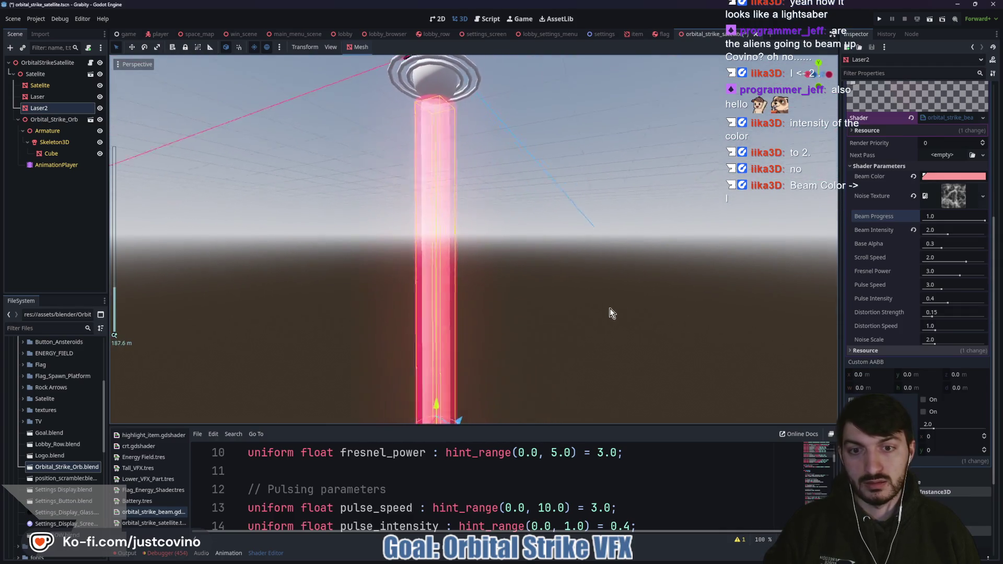
scroll(611, 308, down, 3)
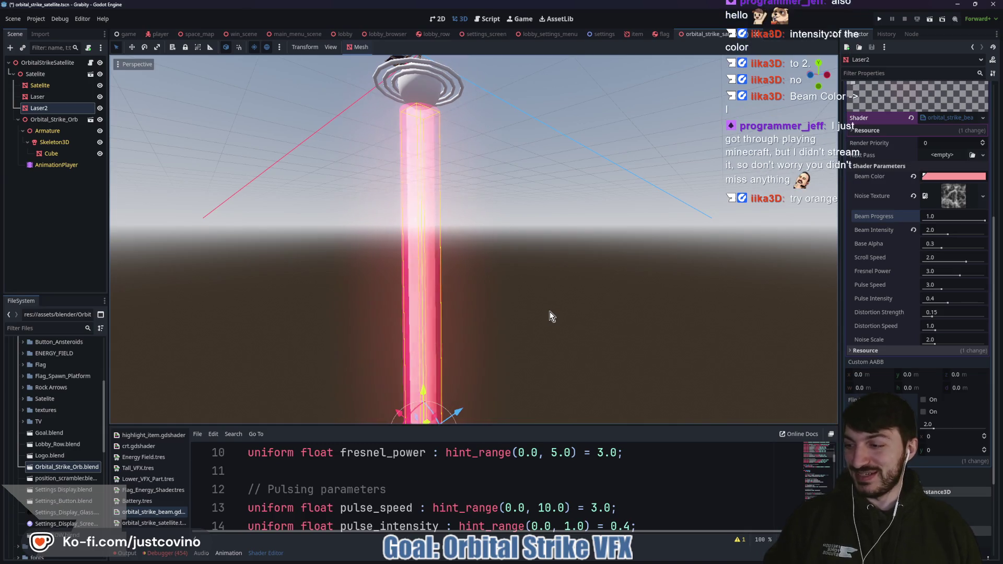
- Save the scene and shift Laser2's Beam Color to orange
key(ctrl+s)
click(960, 178)
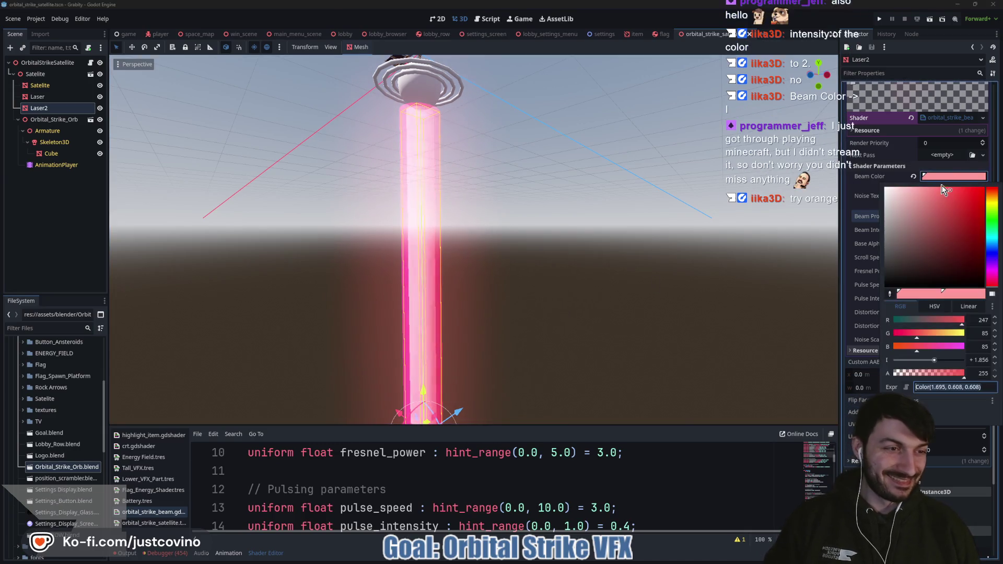
click(993, 200)
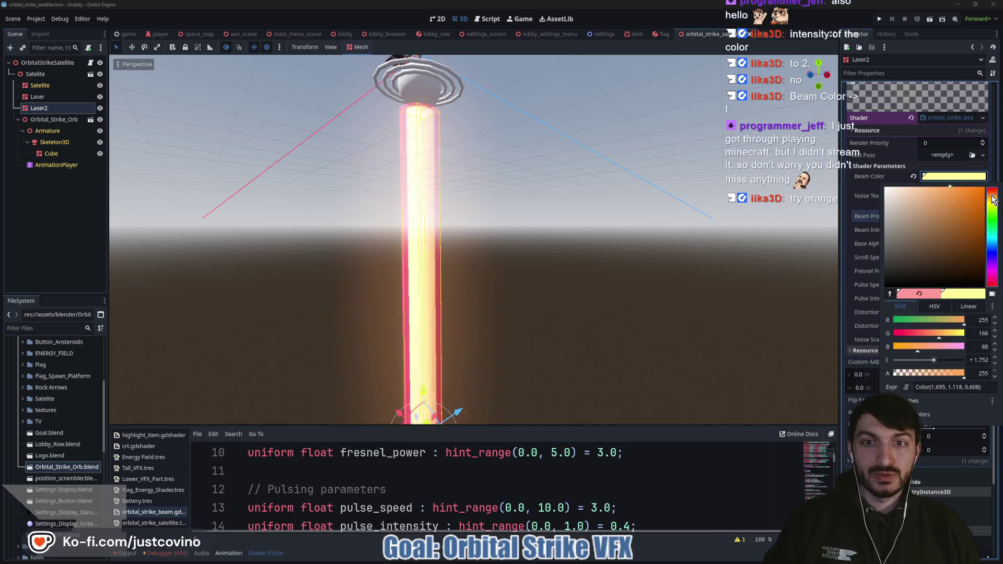
- Set the outer Laser node's Beam Color to red
click(551, 305)
click(37, 97)
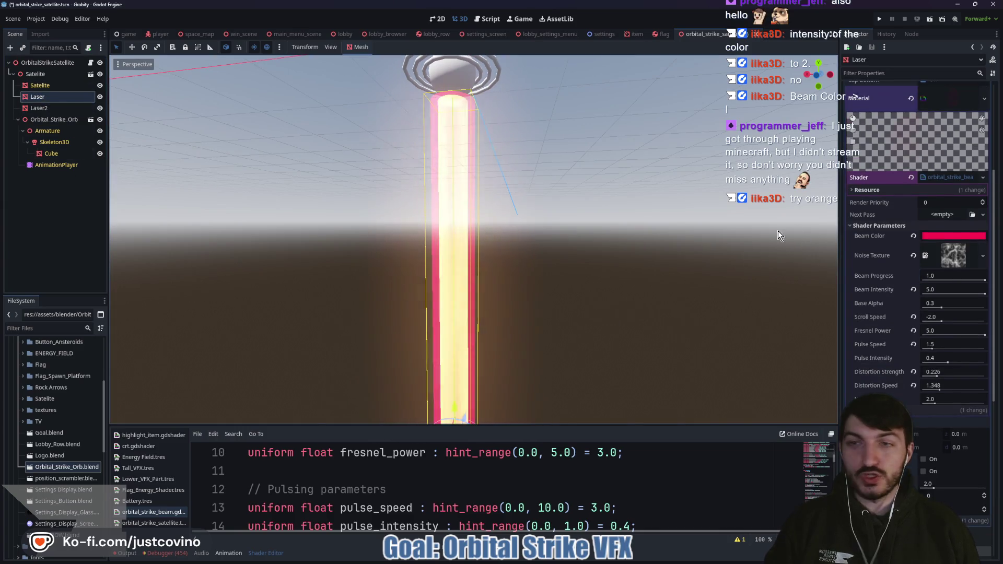
click(959, 238)
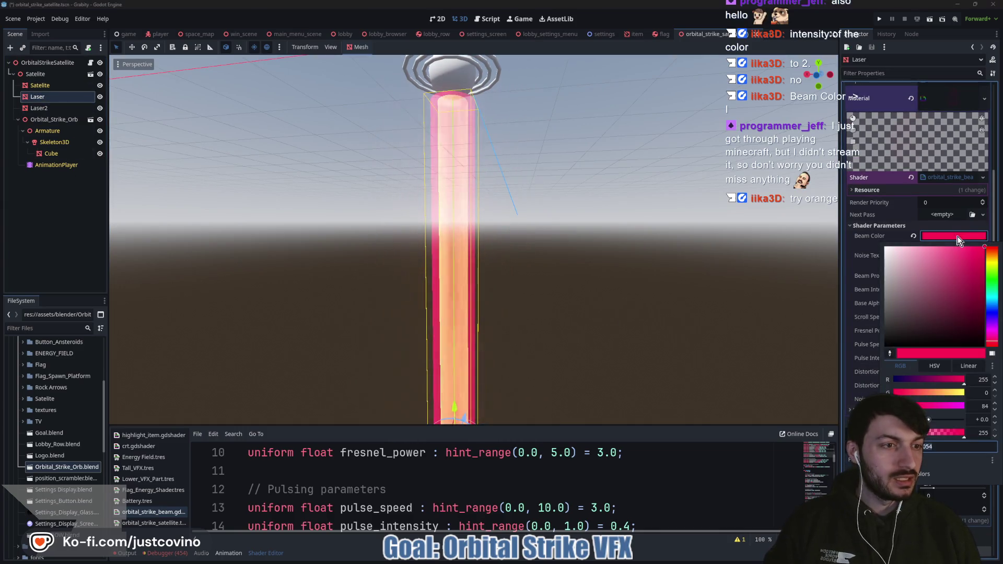
click(991, 345)
click(638, 271)
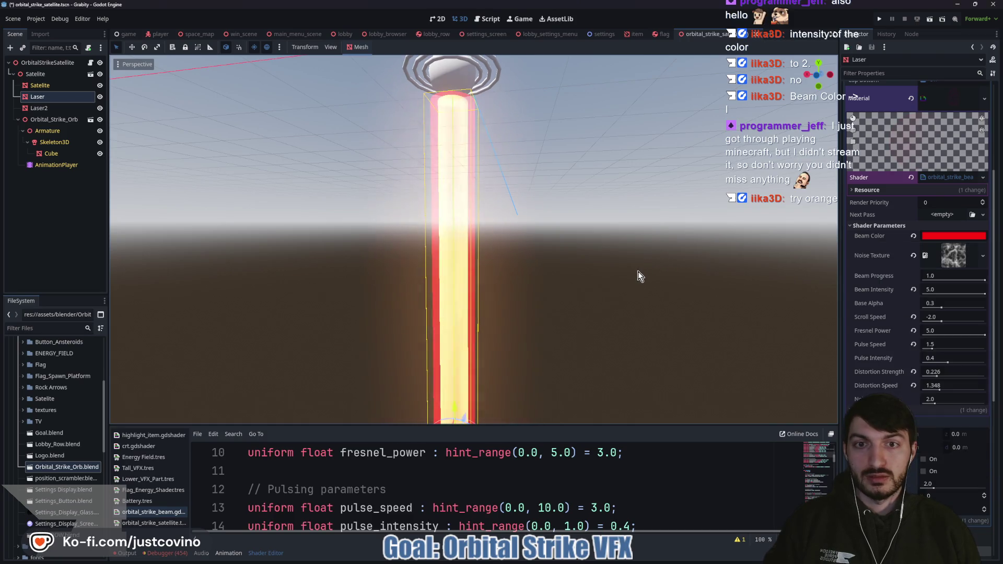
- Orbit the viewport to inspect the red beam around the orange core
scroll(648, 281, down, 5)
mouse_move(618, 286)
mouse_down()
mouse_move(719, 295)
mouse_move(672, 268)
mouse_move(648, 278)
mouse_move(513, 276)
mouse_move(468, 347)
mouse_move(536, 292)
mouse_move(609, 282)
mouse_up()
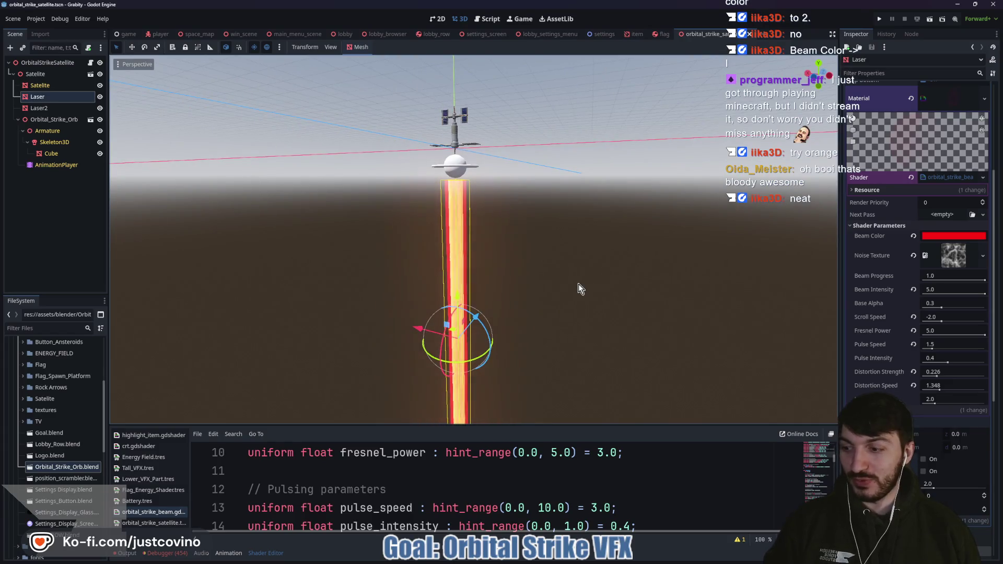
scroll(579, 284, up, 4)
drag(651, 273, 647, 289)
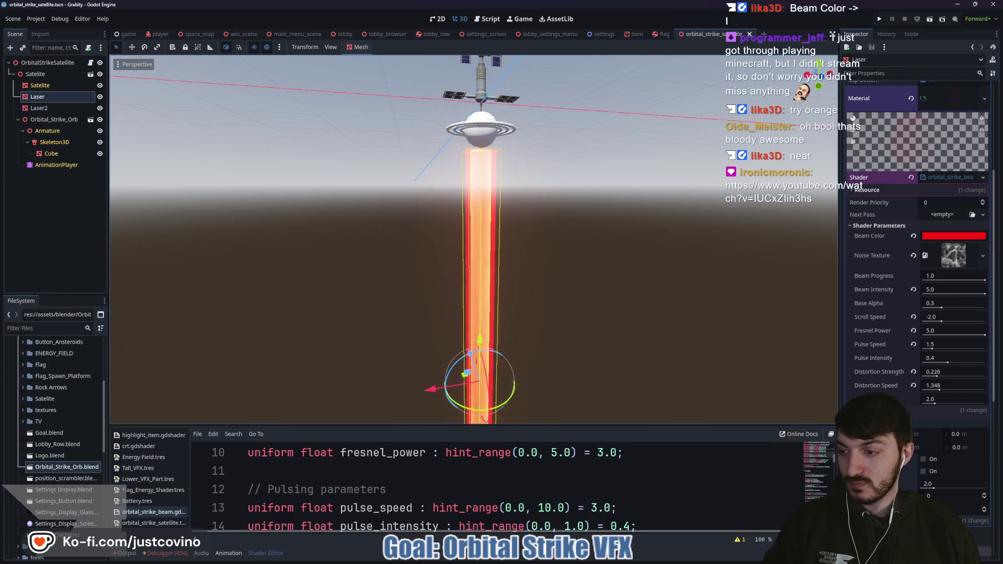
key(F6)
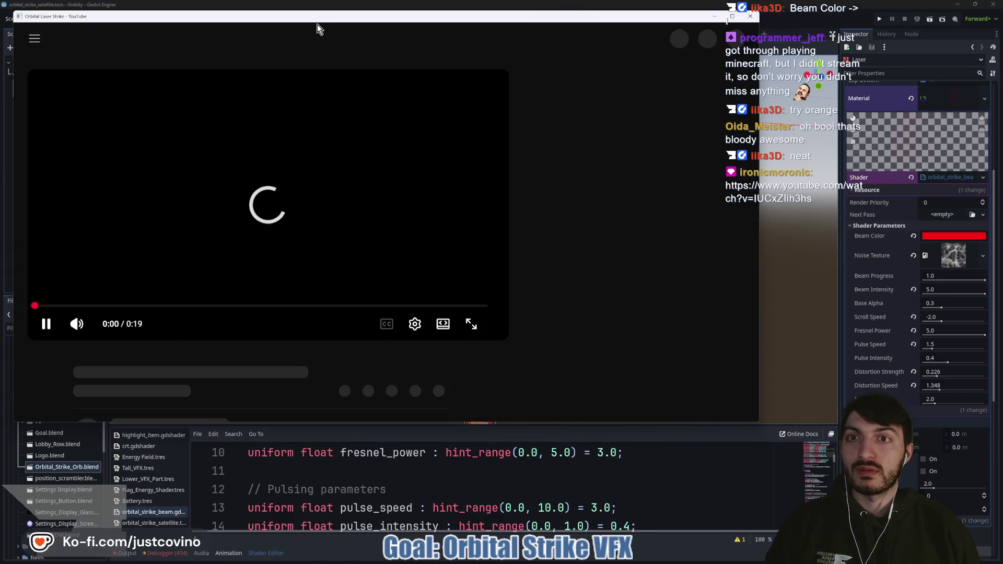
- Show the Orbital Laser Strike reference in theater mode, paused at 0:06
mouse_move(318, 24)
mouse_down()
mouse_move(472, 61)
mouse_move(451, 52)
mouse_up()
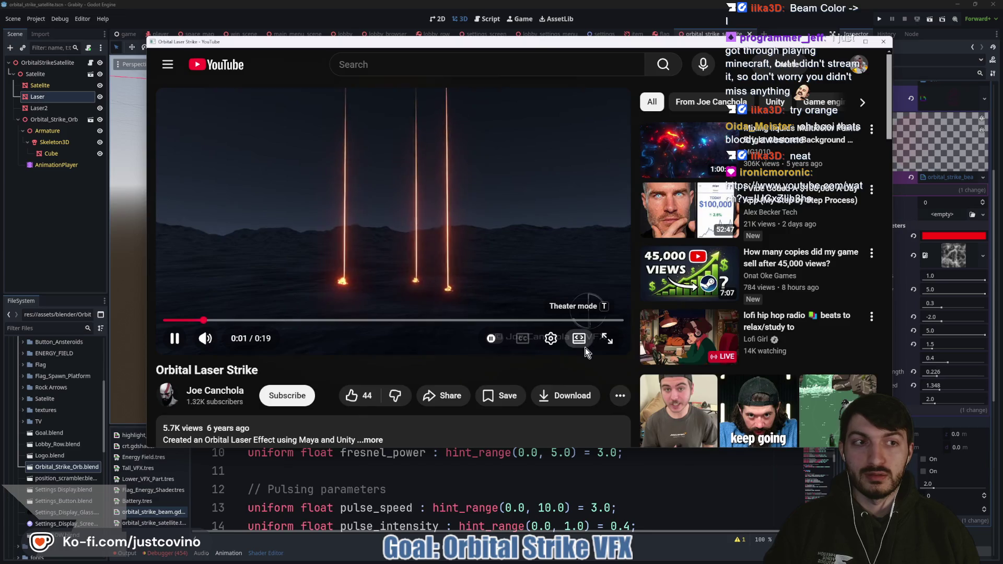
click(585, 340)
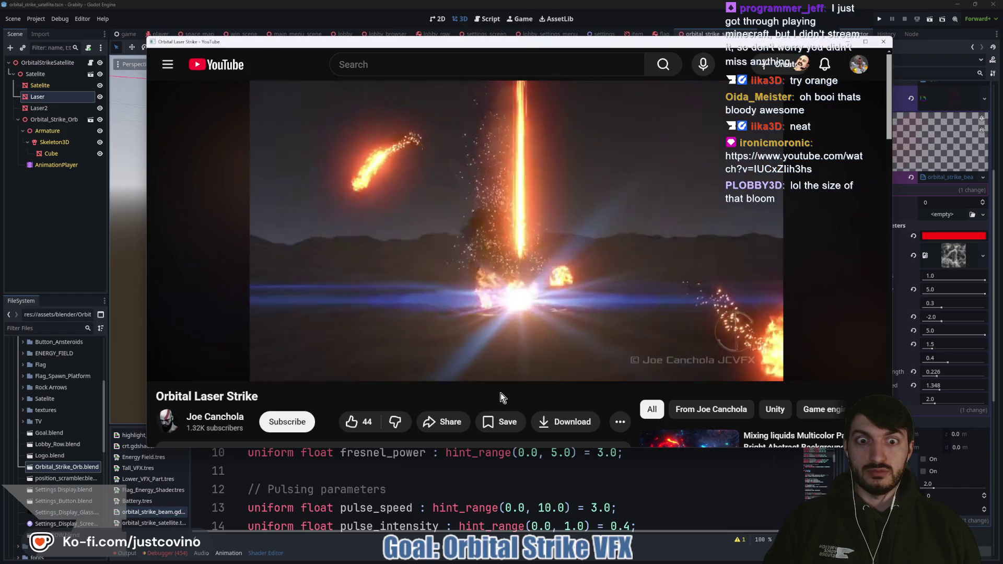
click(490, 270)
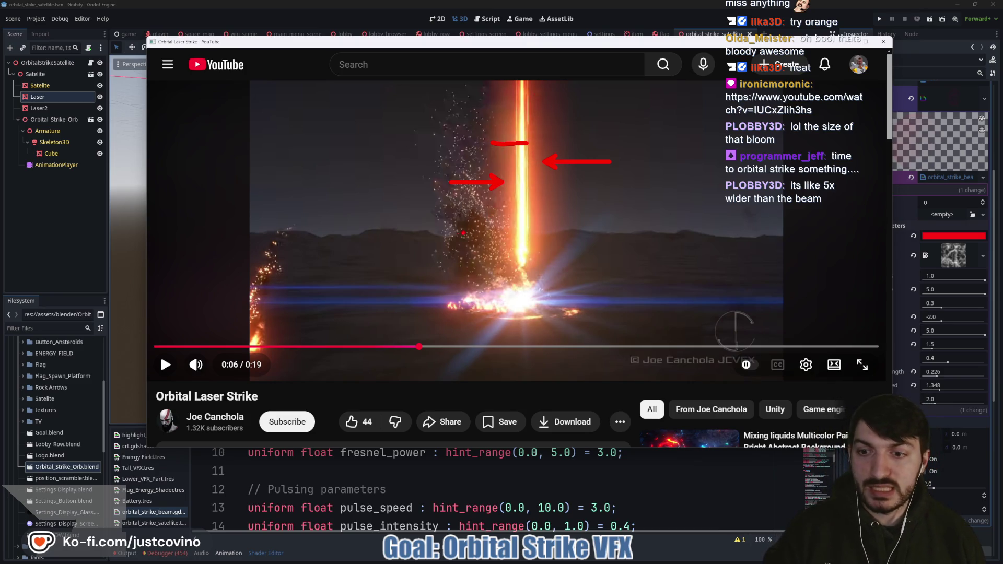
- Step the reference video through 0:07 to 0:10, then minimize its window
click(429, 245)
click(527, 138)
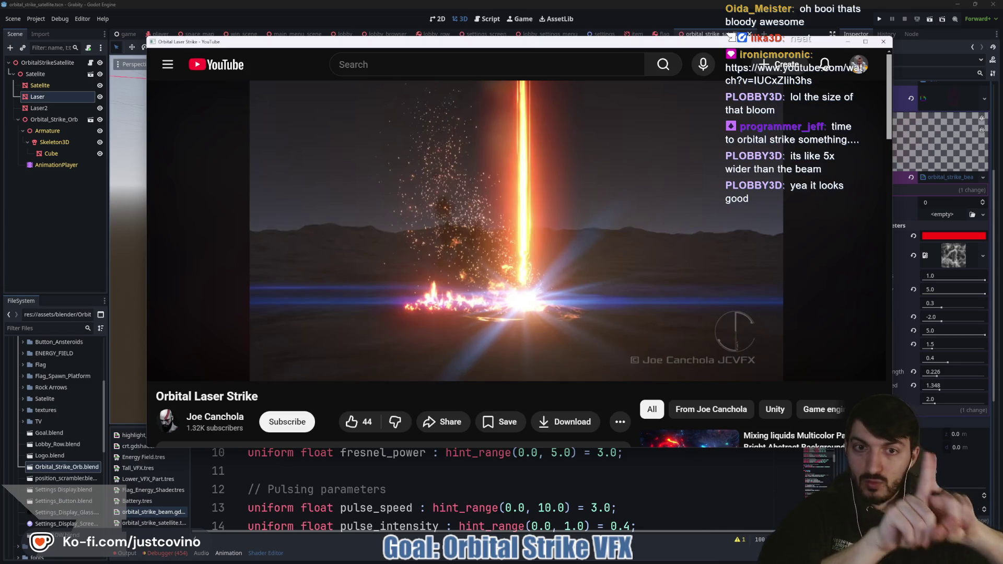
mouse_move(533, 167)
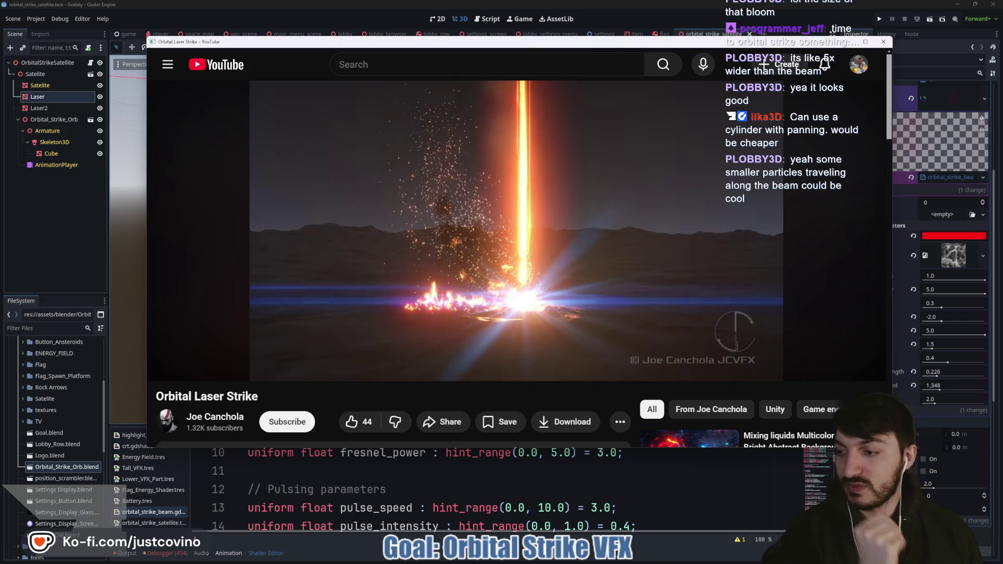
mouse_move(540, 225)
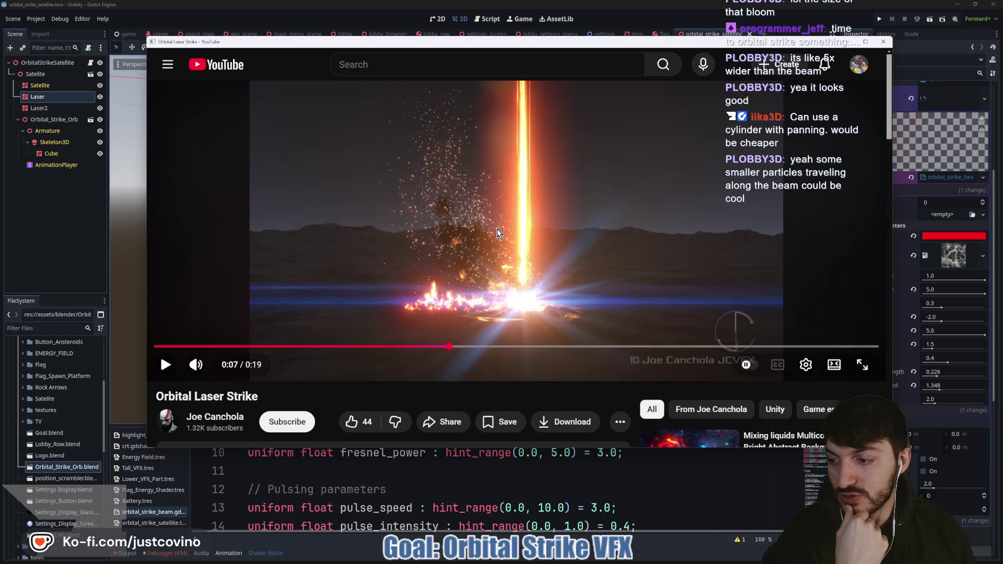
click(525, 274)
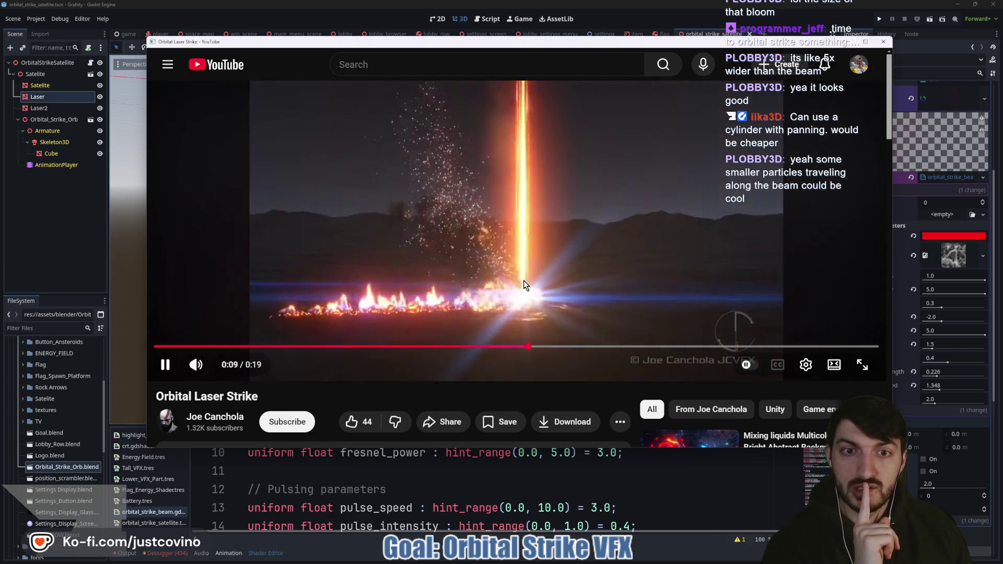
click(523, 280)
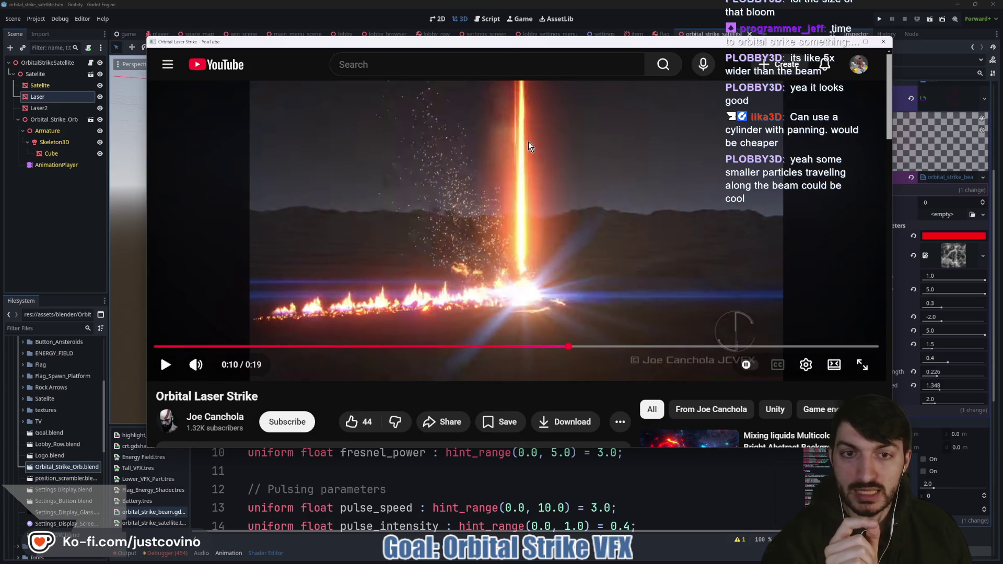
click(848, 42)
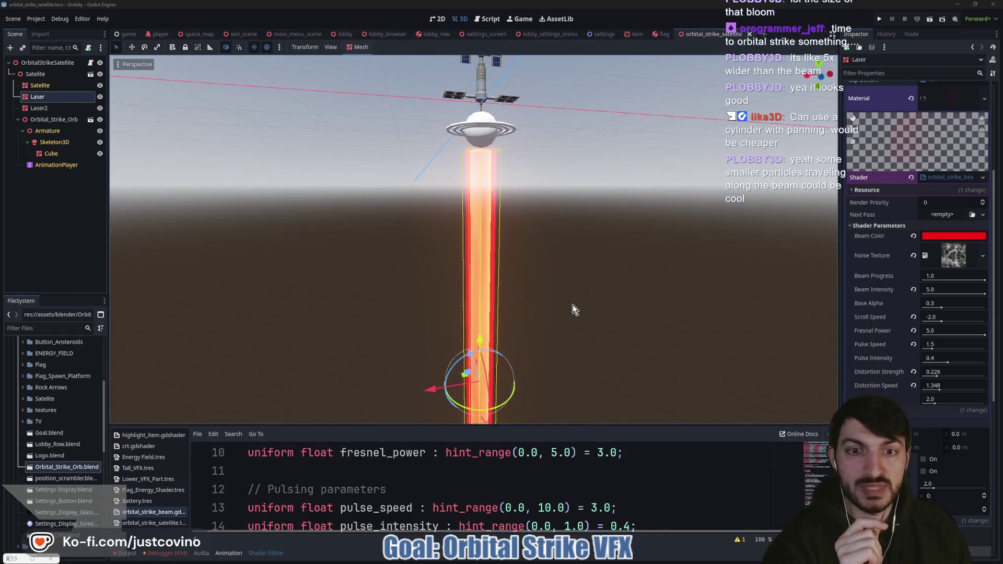
- Select Laser2 and rename it InnerLaser
click(641, 257)
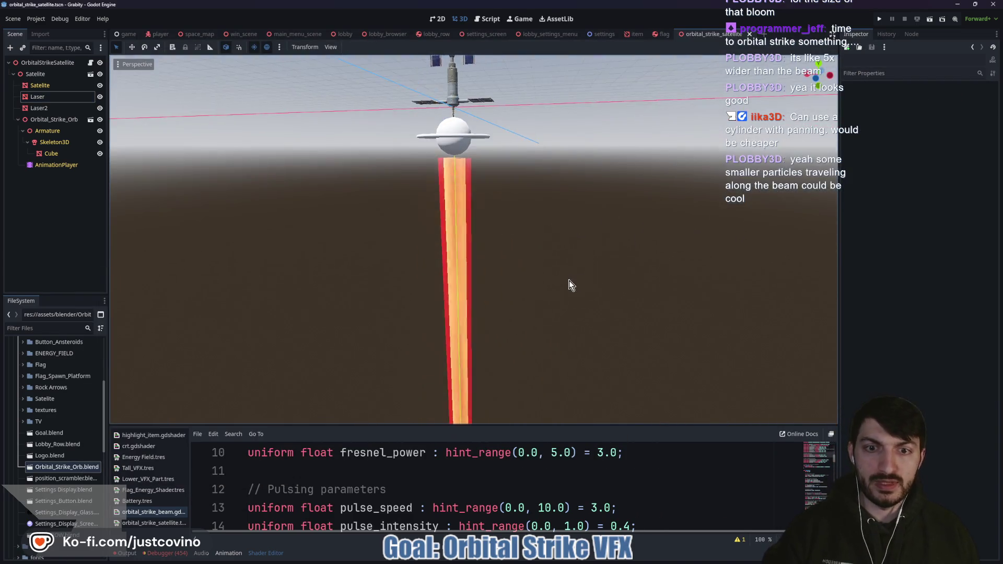
click(39, 108)
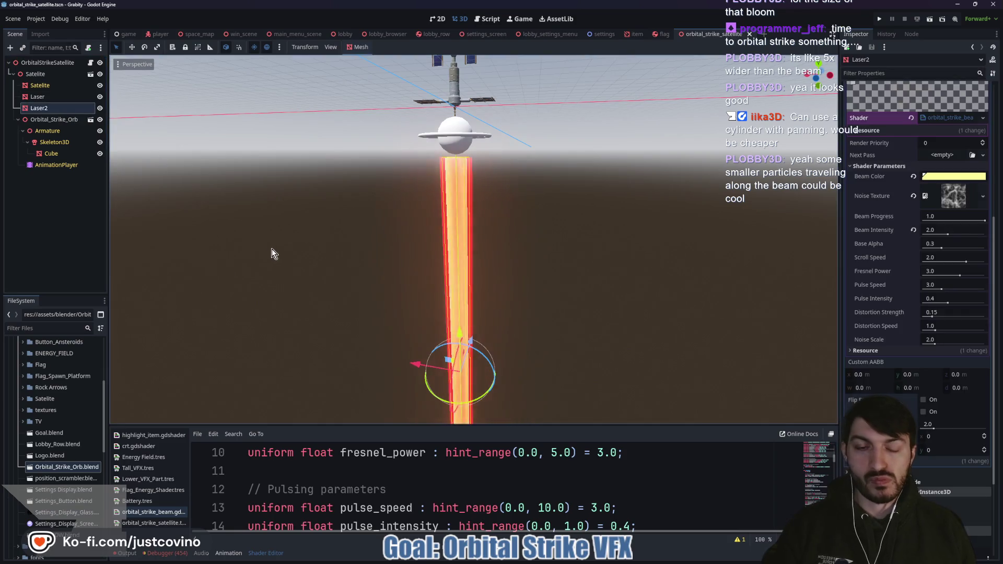
scroll(294, 252, down, 3)
scroll(294, 252, up, 3)
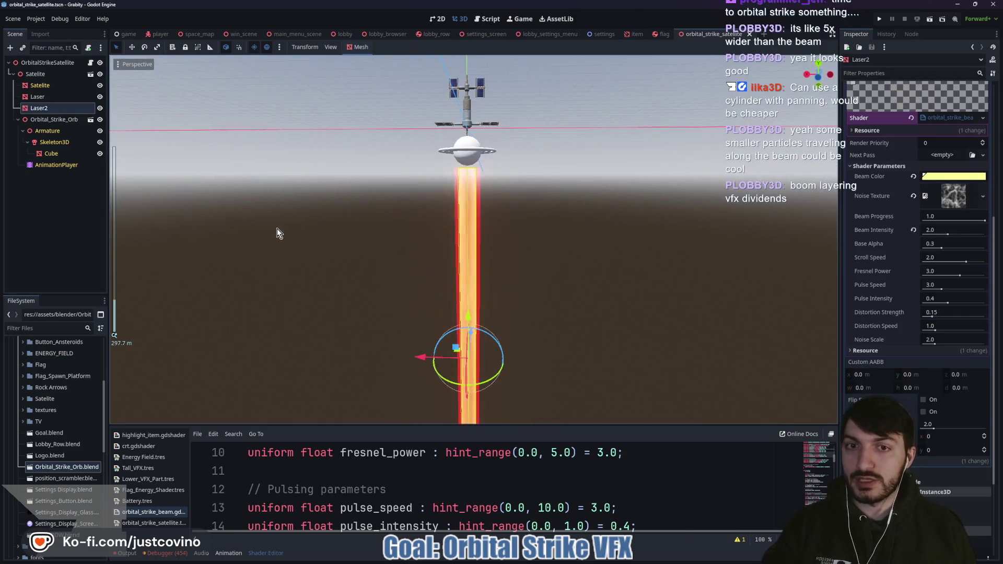
double_click(48, 108)
text(InnerLaser)
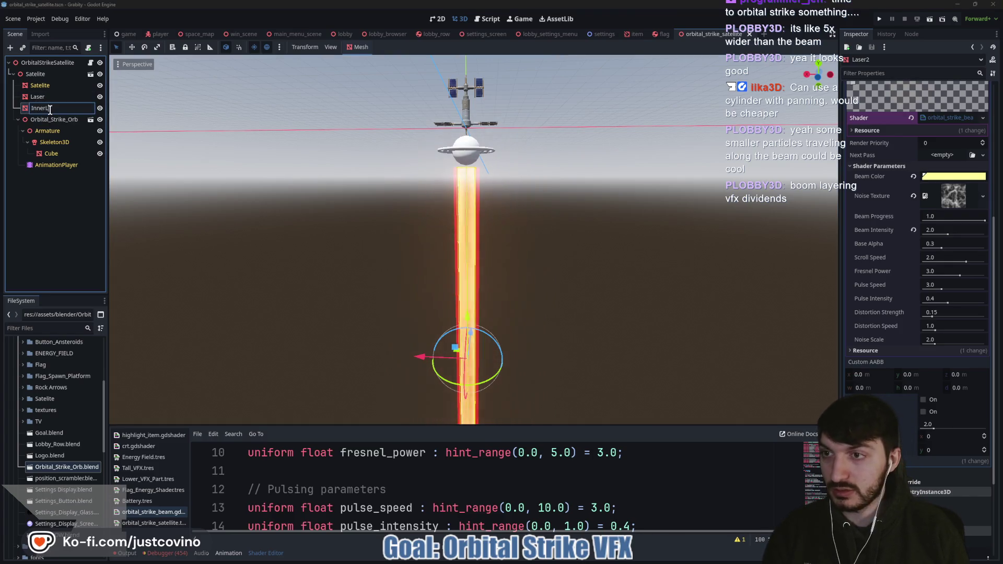
key(Return)
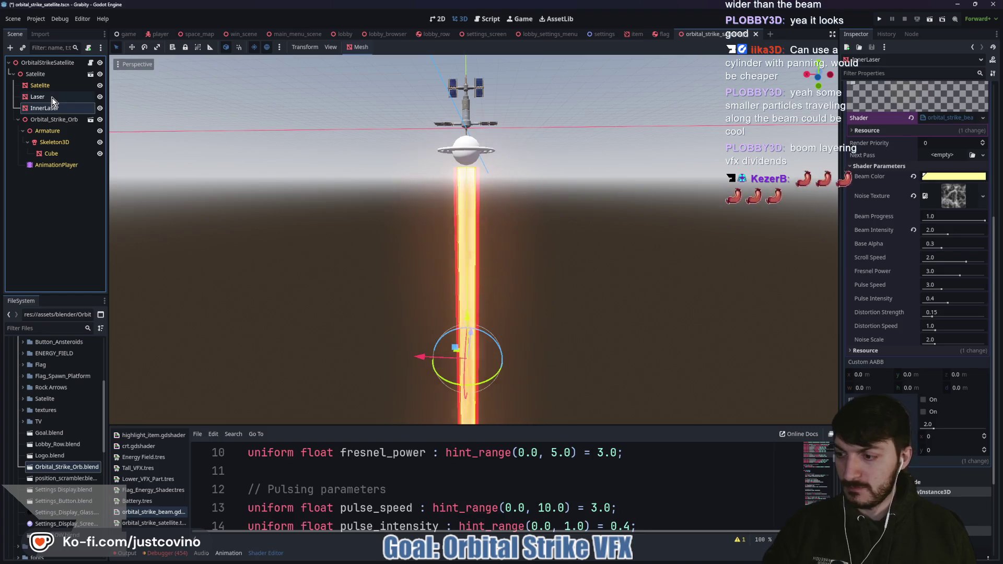
- Rename Laser to OuterLaser and save the scene
double_click(52, 97)
text(OuterL)
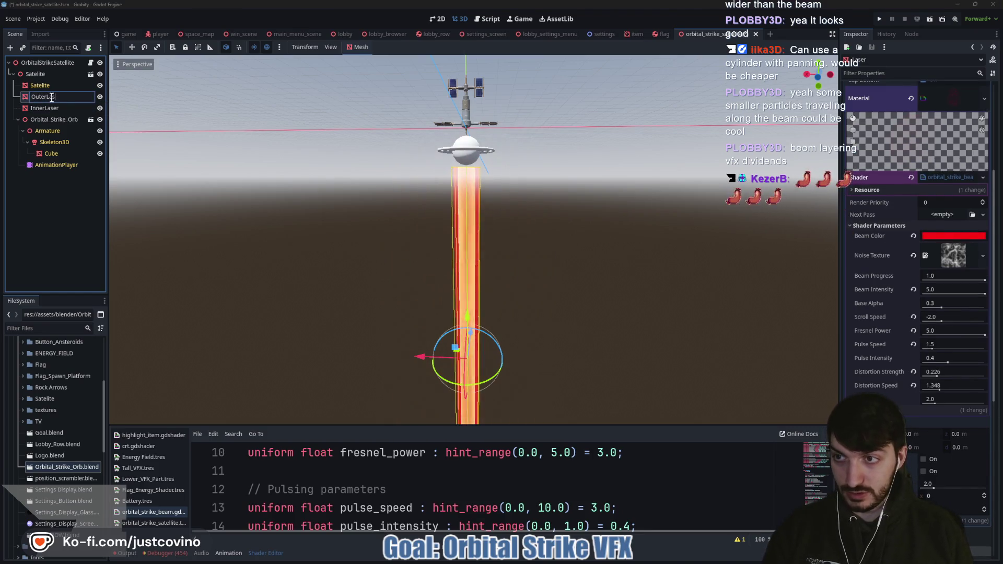
text(ser)
key(Return)
key(ctrl+s)
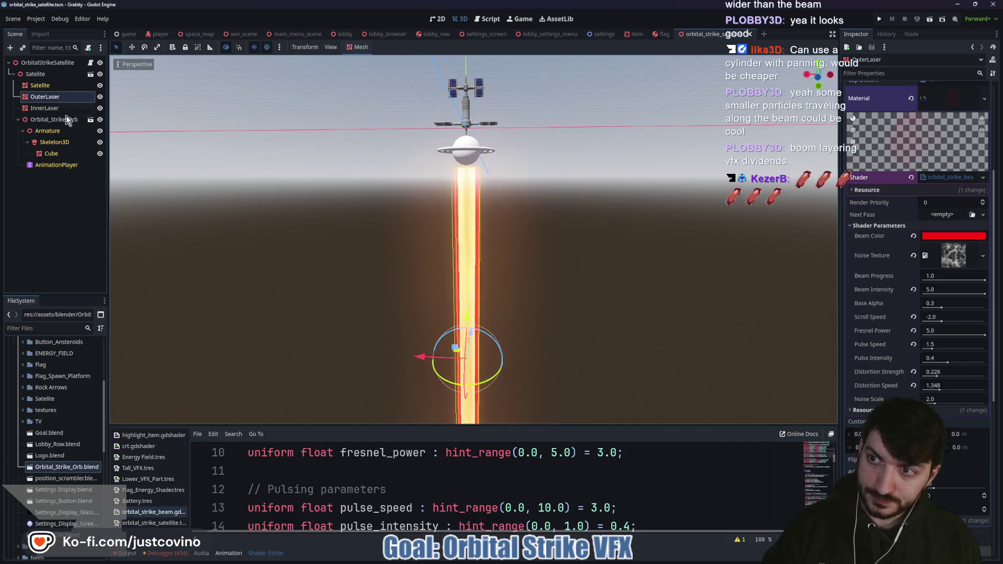
click(44, 75)
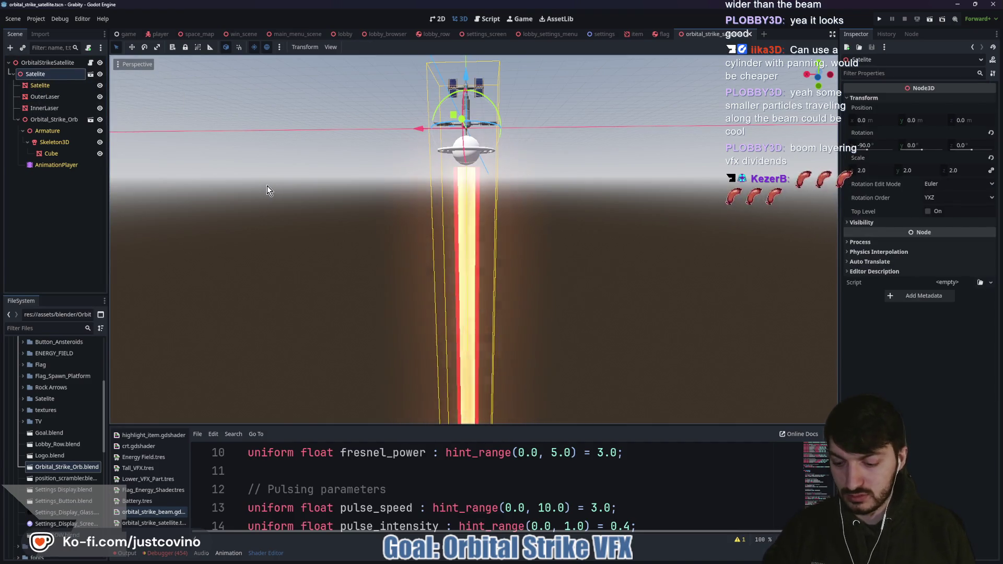
- Add a MeshInstance3D under Satelite and name it SideLaser
key(ctrl+a)
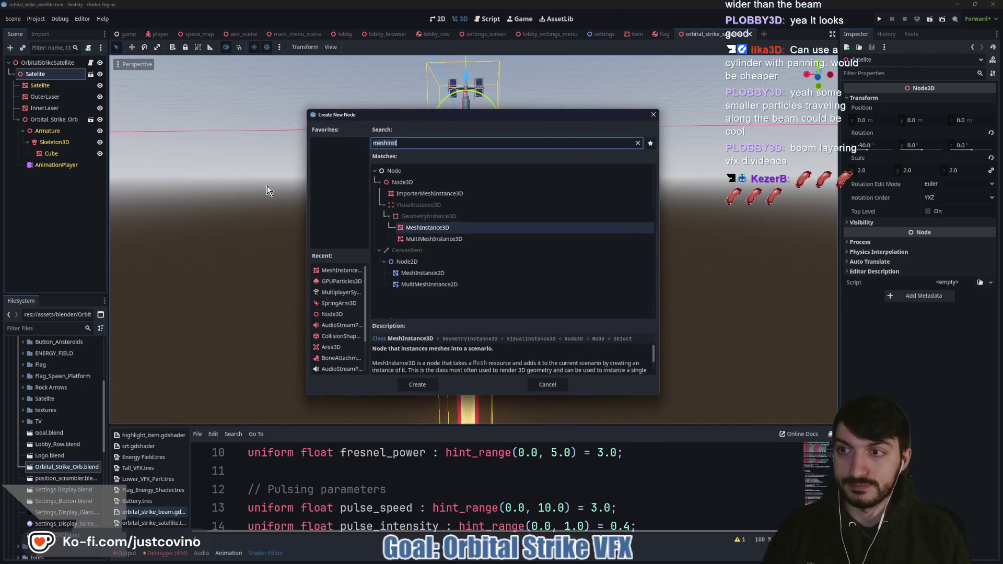
key(Return)
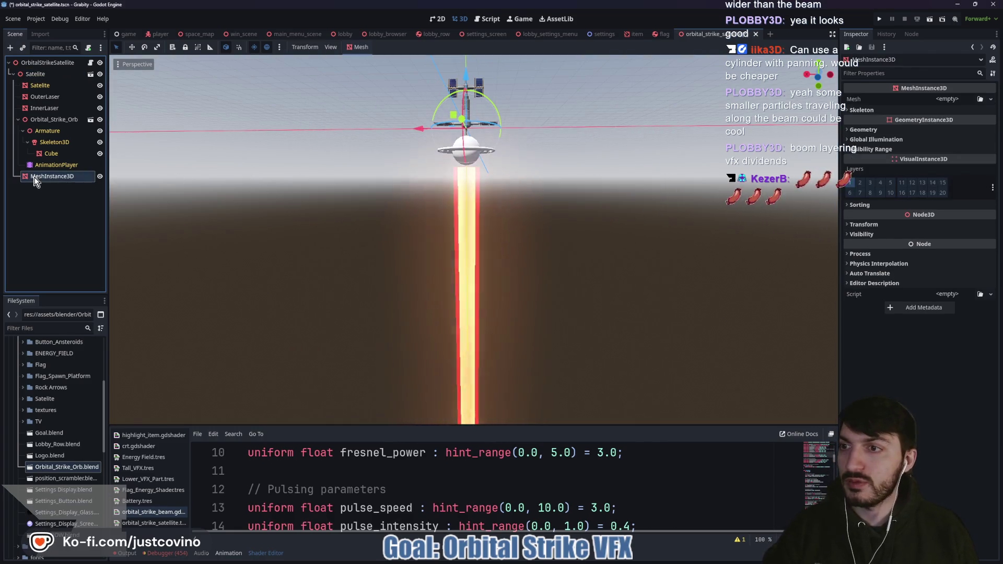
drag(24, 121, 24, 120)
double_click(38, 121)
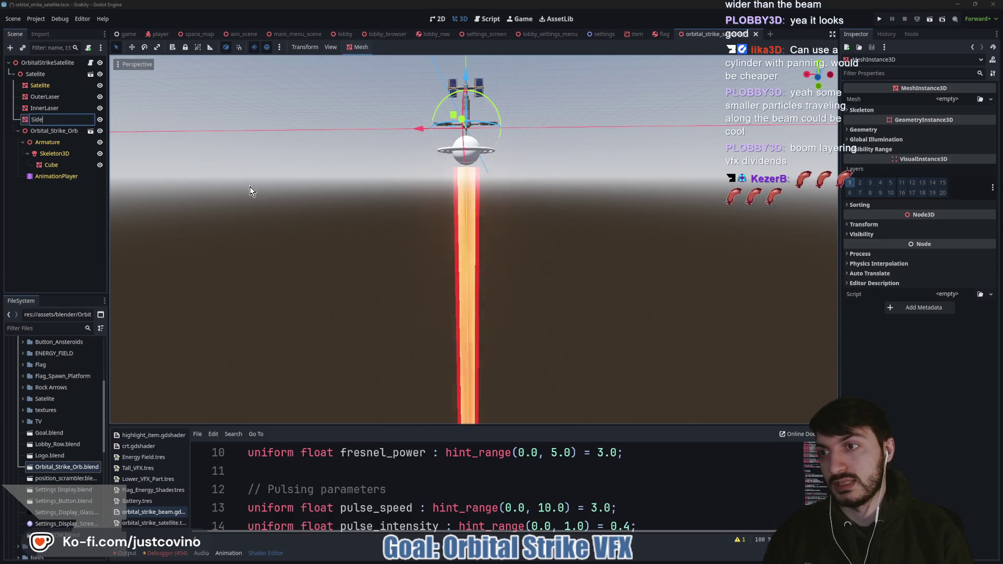
text(eLaser)
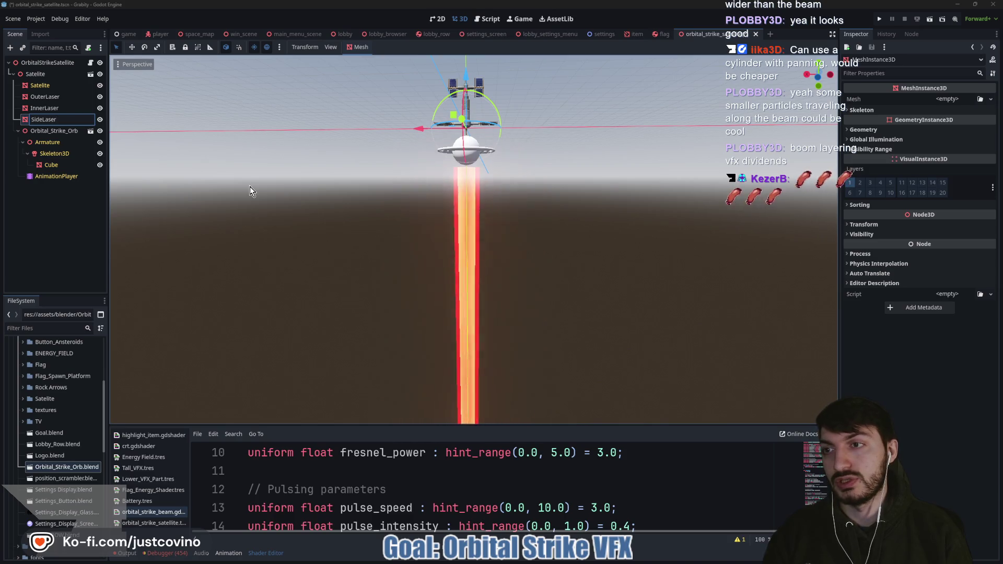
key(Return)
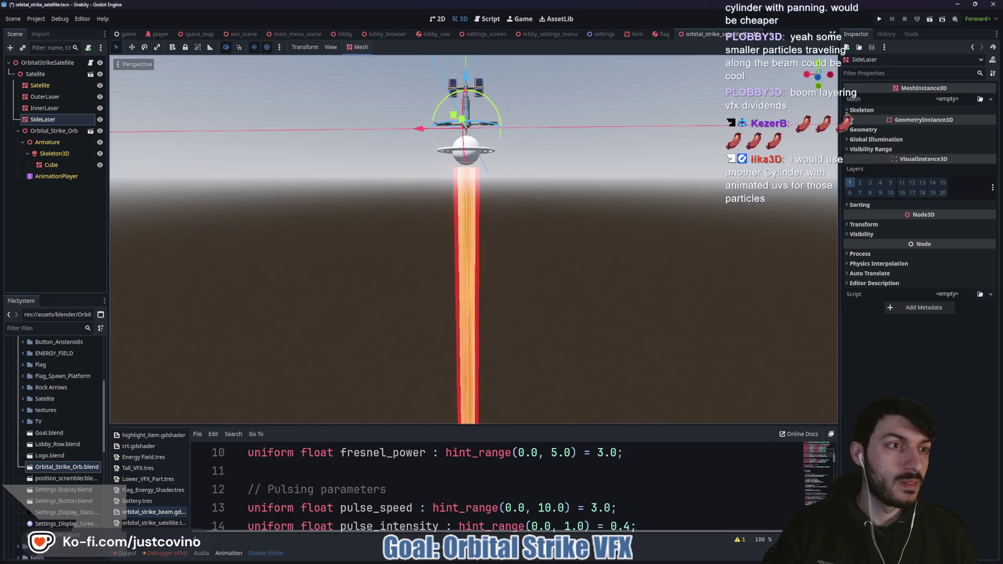
- Give SideLaser a new CylinderMesh resource
click(958, 105)
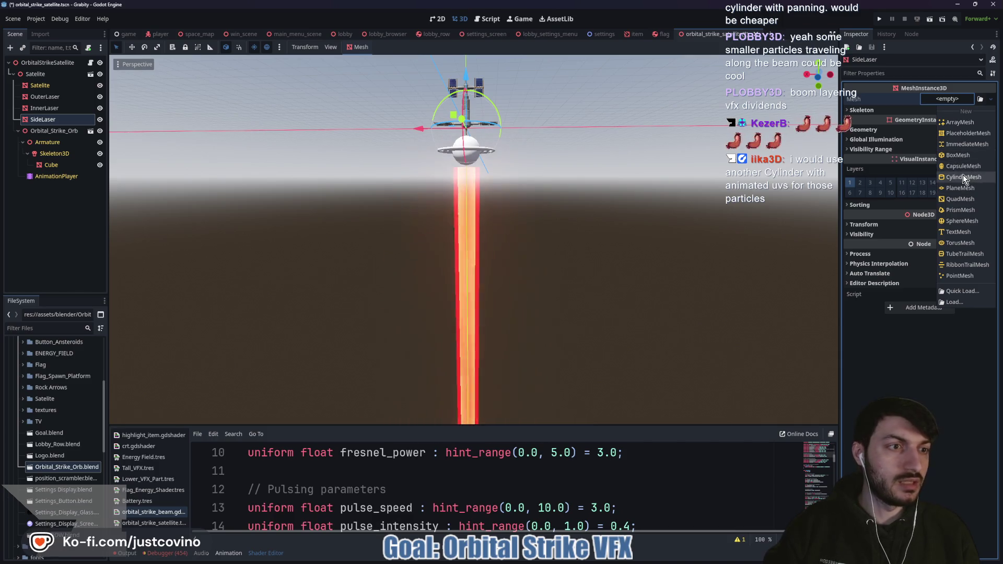
click(966, 180)
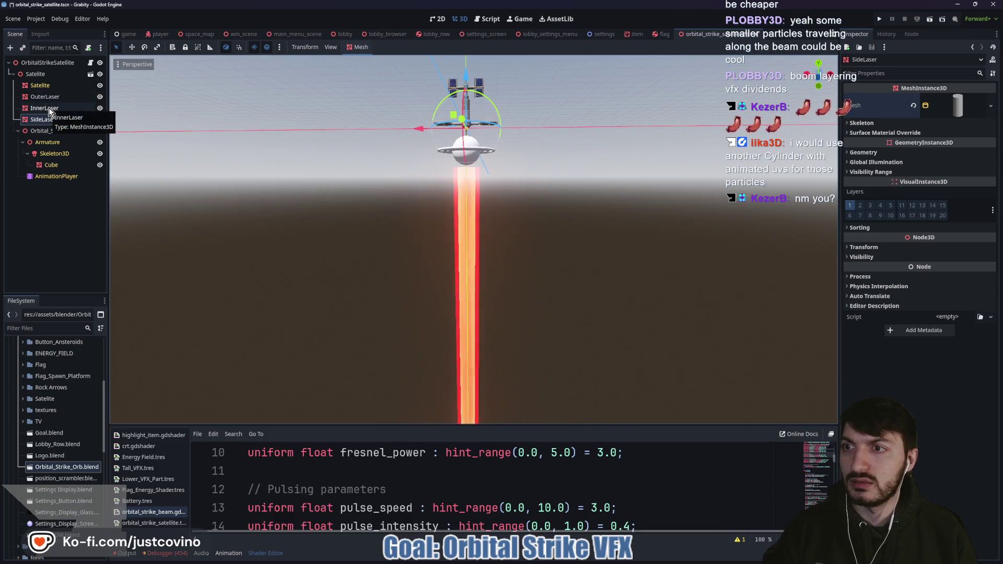
click(52, 111)
scroll(899, 203, up, 5)
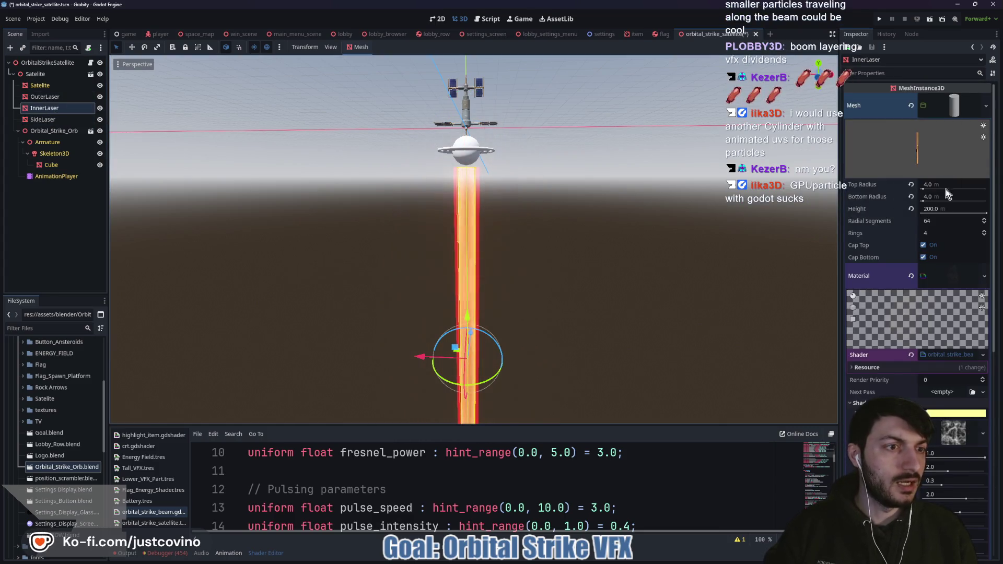
- Set InnerLaser's cylinder to 24 radial segments and save the scene
click(938, 221)
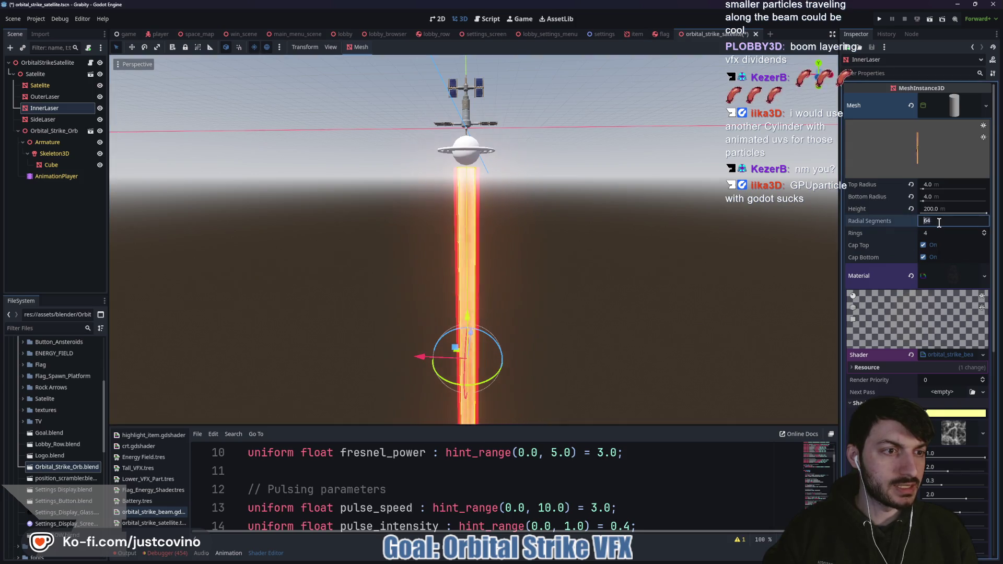
text(32)
key(BackSpace)
key(BackSpace)
text(24)
key(Return)
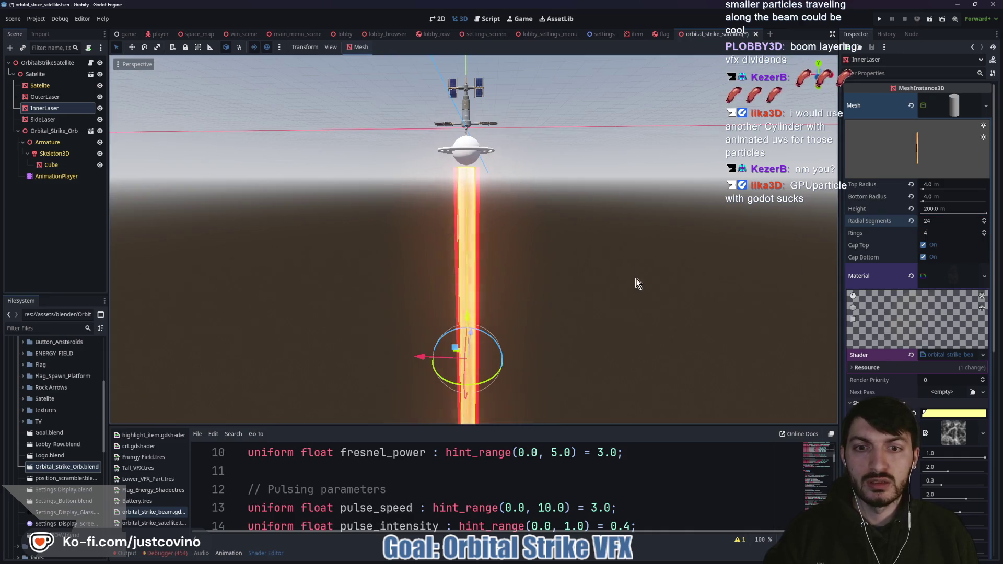
key(ctrl+s)
mouse_move(359, 278)
mouse_down()
mouse_move(450, 333)
mouse_move(393, 293)
mouse_up()
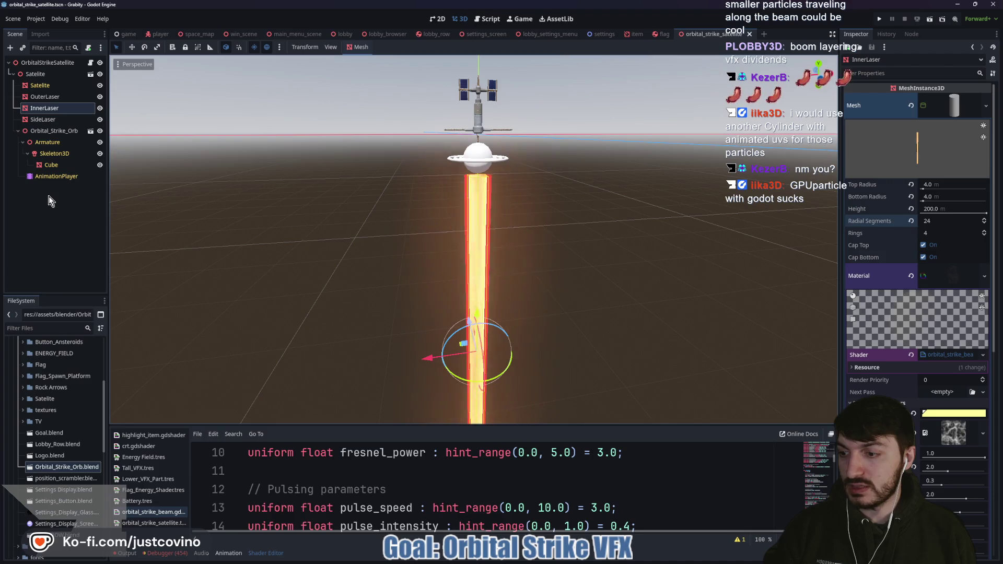
- Select SideLaser and expand its Surface Material Override slot
click(52, 121)
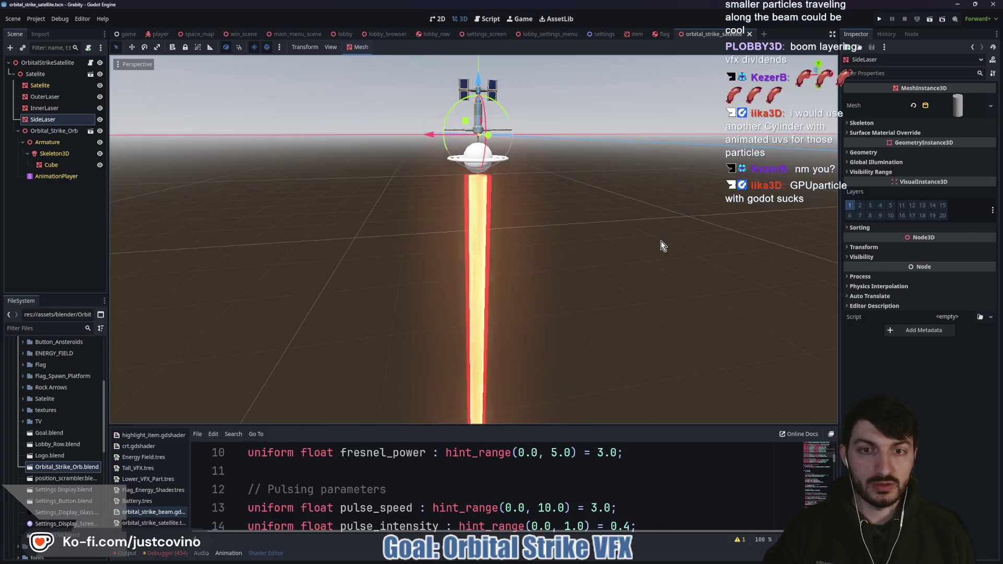
scroll(634, 237, up, 5)
drag(518, 246, 532, 248)
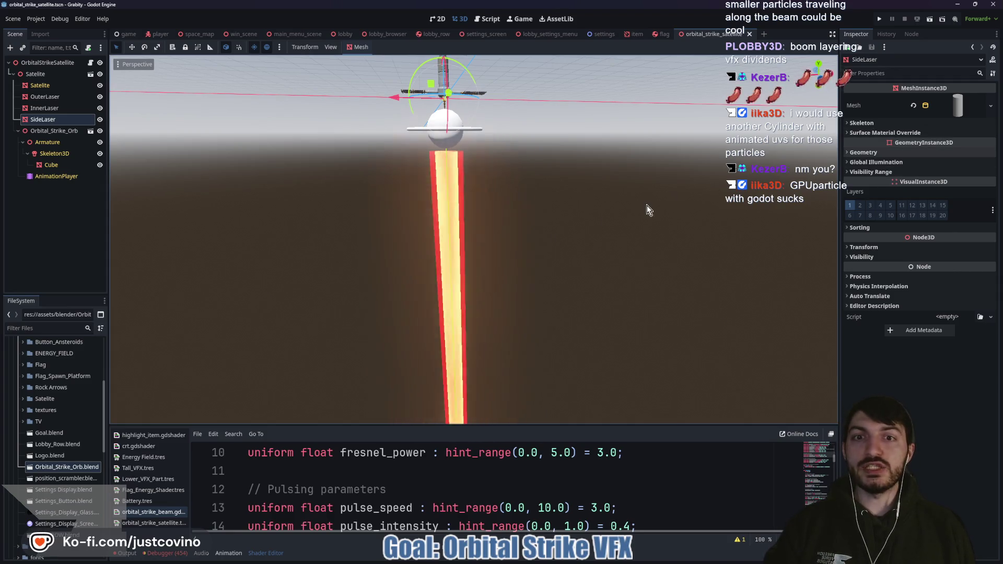
click(897, 133)
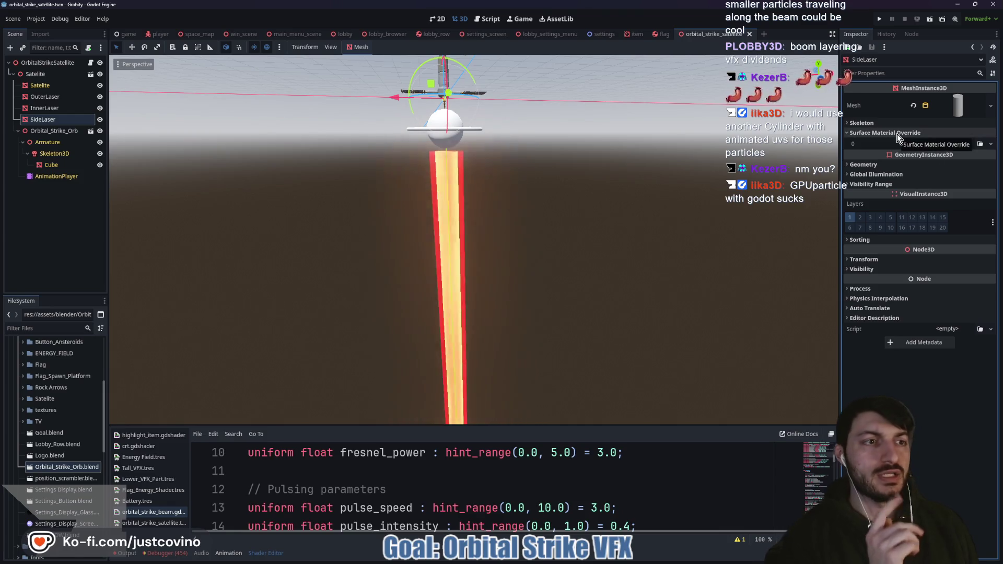
- Give SideLaser's cylinder 24 radial segments, 8 m top and bottom radius, 200 m height
click(897, 134)
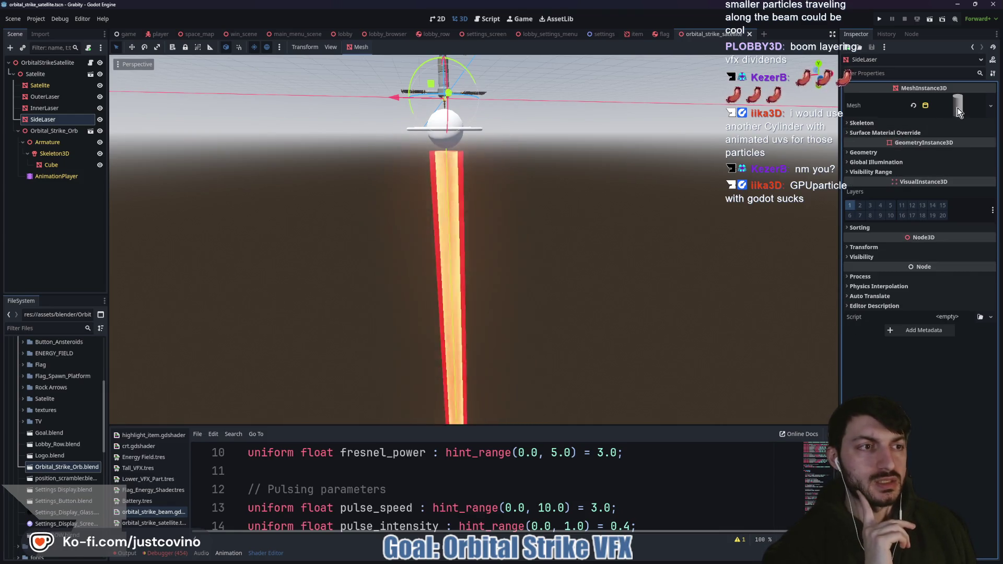
click(958, 105)
click(949, 220)
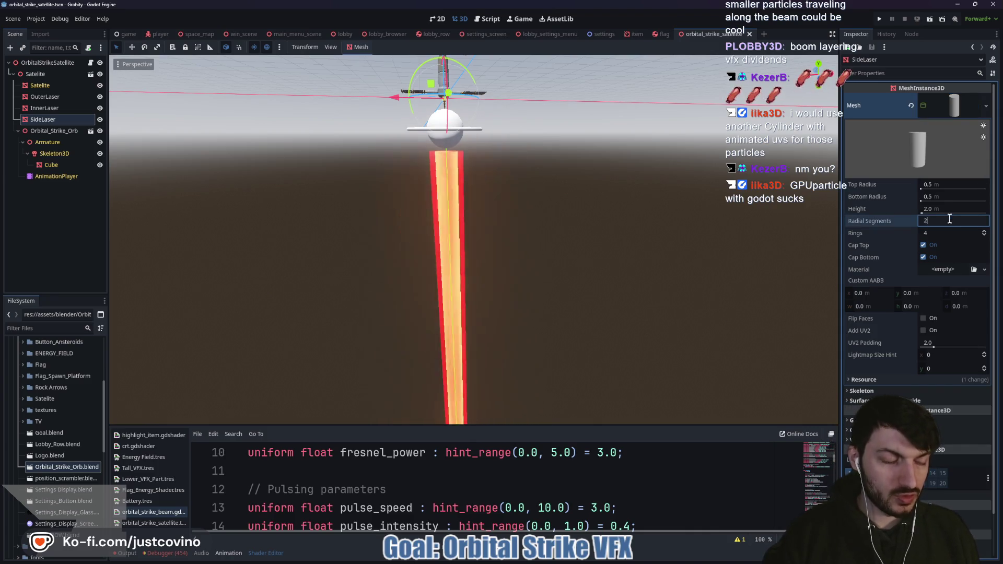
text(4)
key(Return)
click(939, 184)
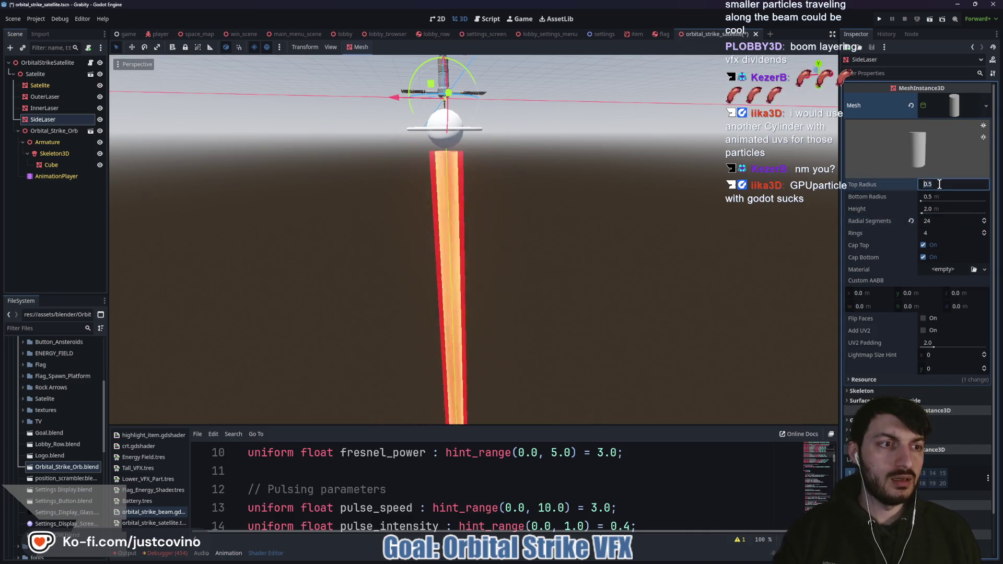
text(8)
key(Tab)
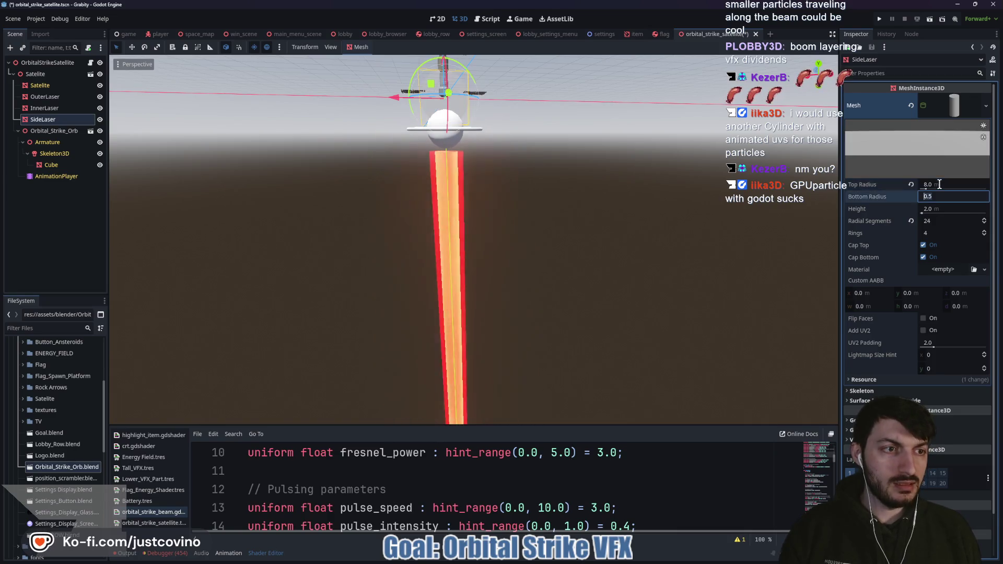
text(8)
key(Tab)
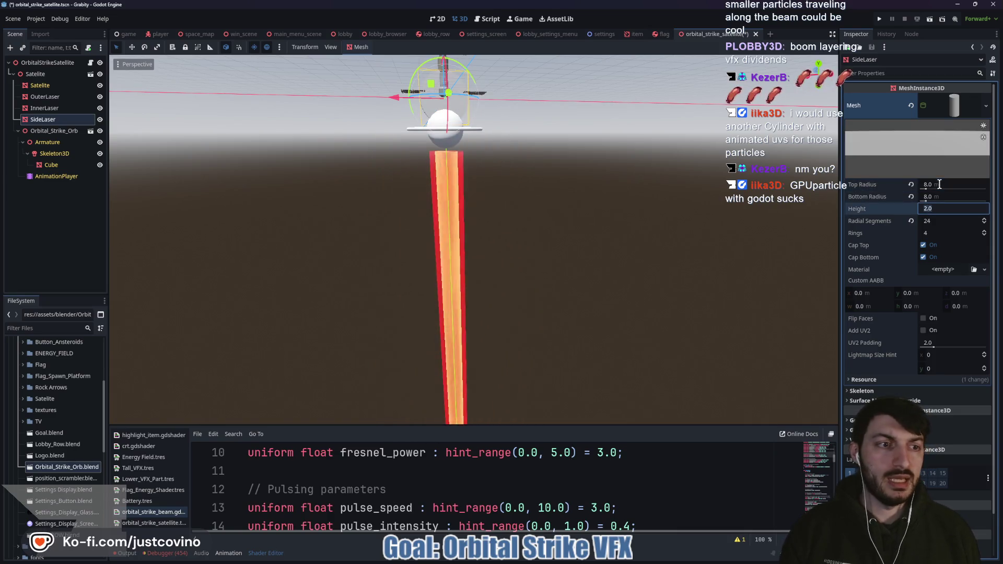
text(200)
key(Return)
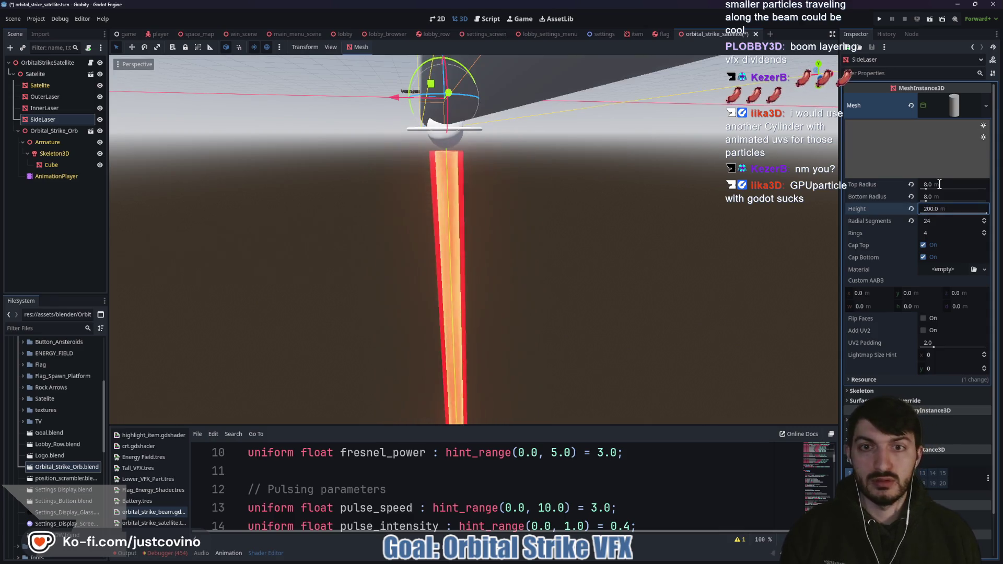
- Rotate the SideLaser cylinder upright and lower it beneath the satellite
scroll(467, 154, down, 5)
mouse_move(467, 167)
mouse_down()
mouse_move(597, 211)
mouse_move(694, 204)
mouse_move(511, 146)
mouse_up()
drag(491, 221, 494, 340)
drag(609, 269, 489, 251)
scroll(559, 269, up, 2)
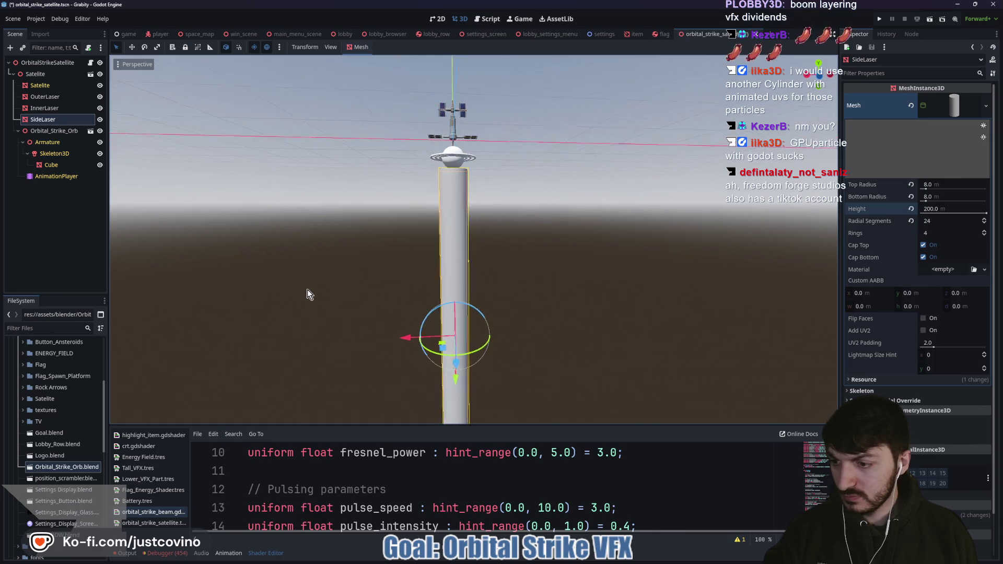
- Save the scene and collapse the tools folder in the FileSystem panel
key(ctrl+s)
scroll(35, 431, down, 5)
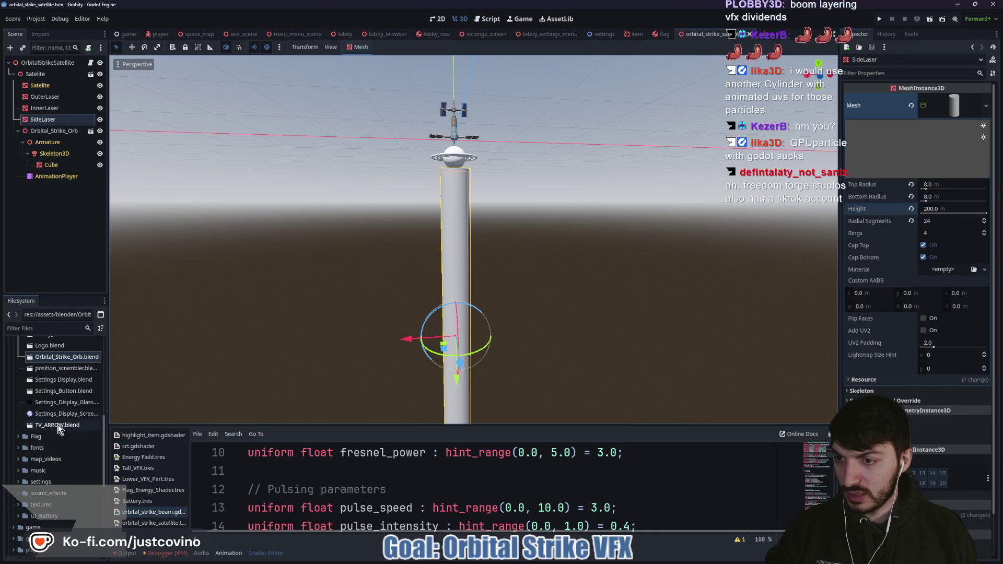
scroll(31, 423, down, 6)
click(12, 425)
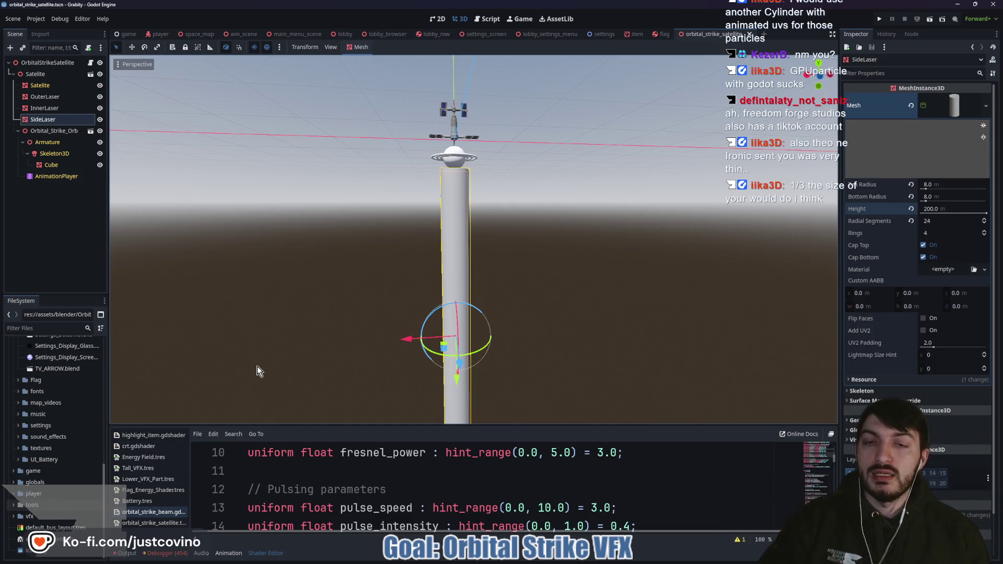
- Make the SideLaser cylinder open-ended by removing its top and bottom caps
mouse_move(453, 253)
mouse_down()
mouse_move(448, 331)
mouse_move(572, 247)
mouse_move(615, 250)
mouse_up()
click(923, 245)
click(923, 257)
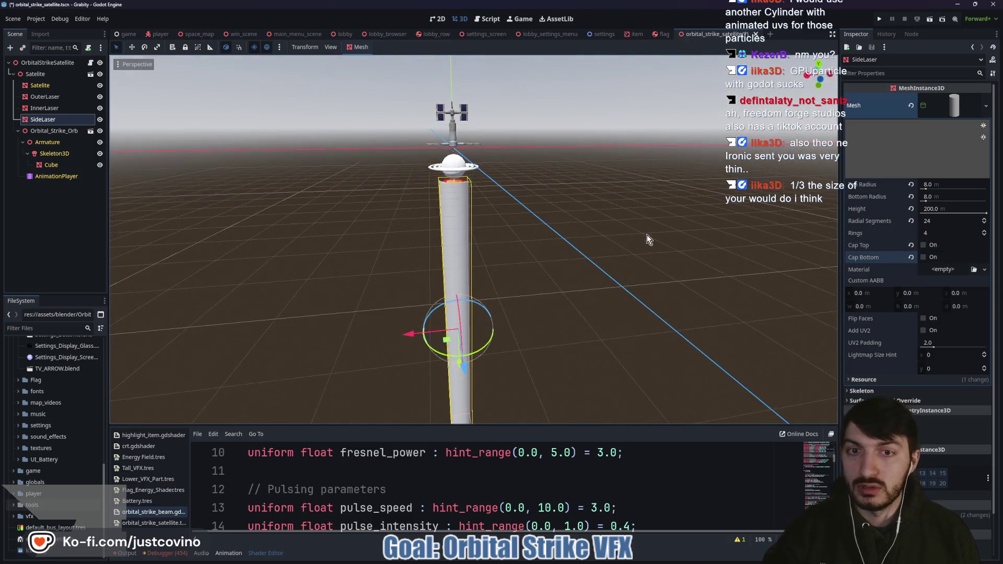
- Expand res://vfx/shaders and start renaming orbital_strike_satellite.tres
click(13, 516)
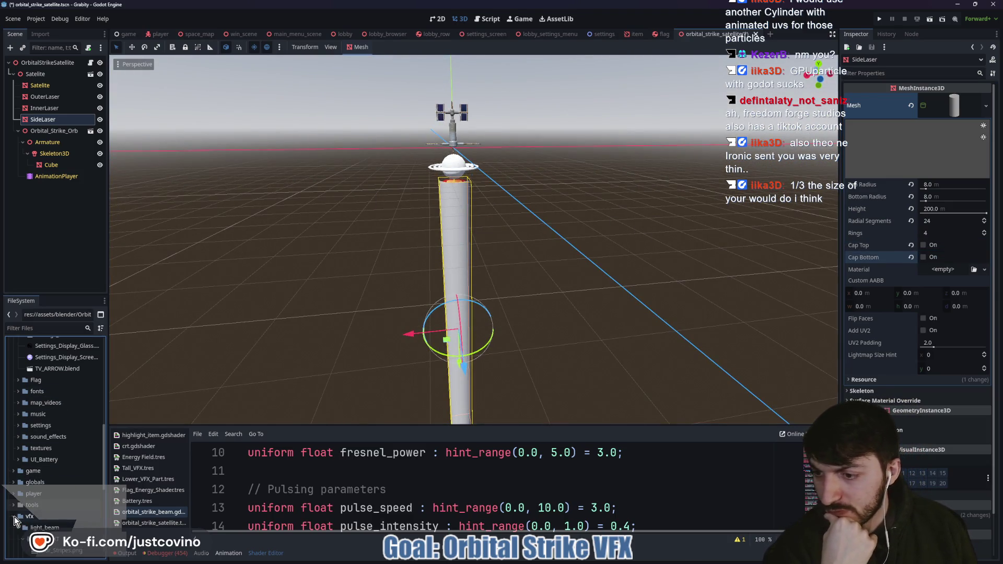
scroll(36, 511, down, 4)
click(19, 419)
click(18, 429)
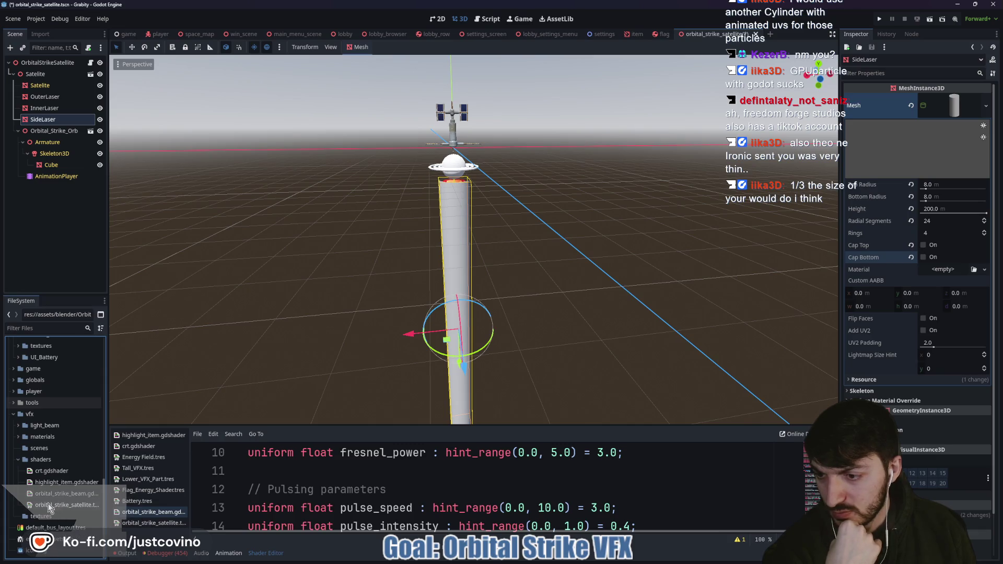
click(49, 507)
right_click(48, 507)
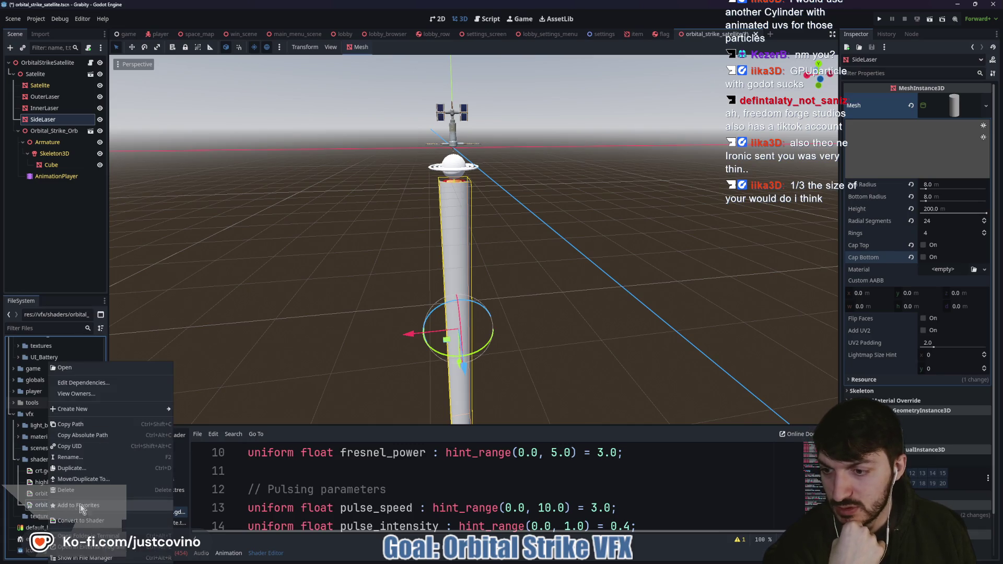
click(72, 462)
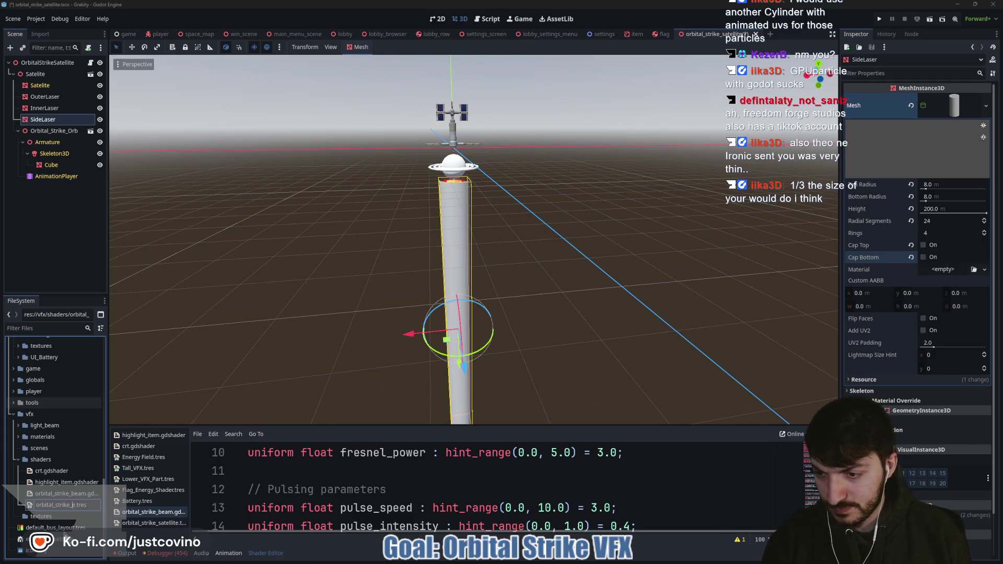
- Confirm the rename to orbital_strike_outer.tres and give the cylinder a new ShaderMaterial
key(Escape)
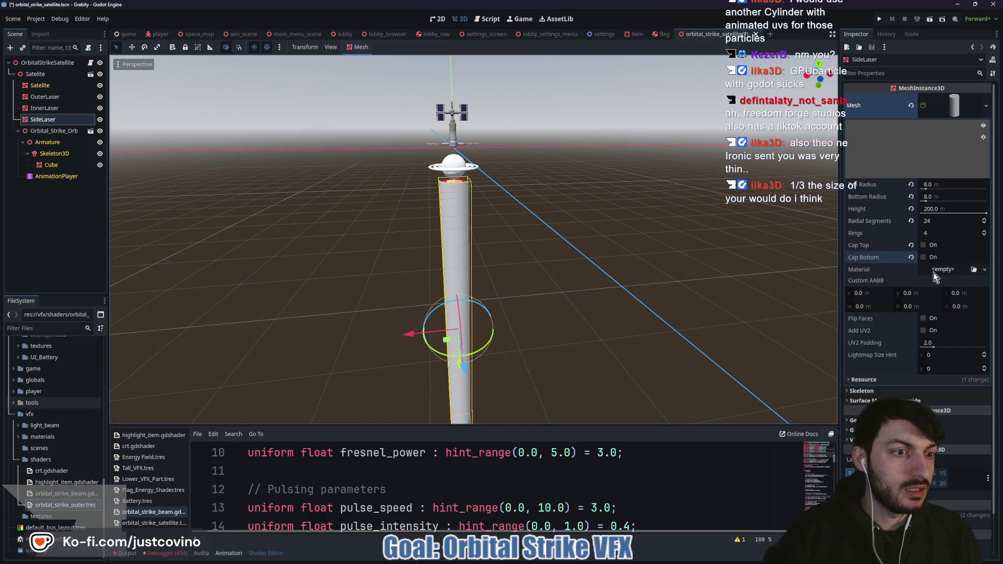
click(935, 277)
click(958, 312)
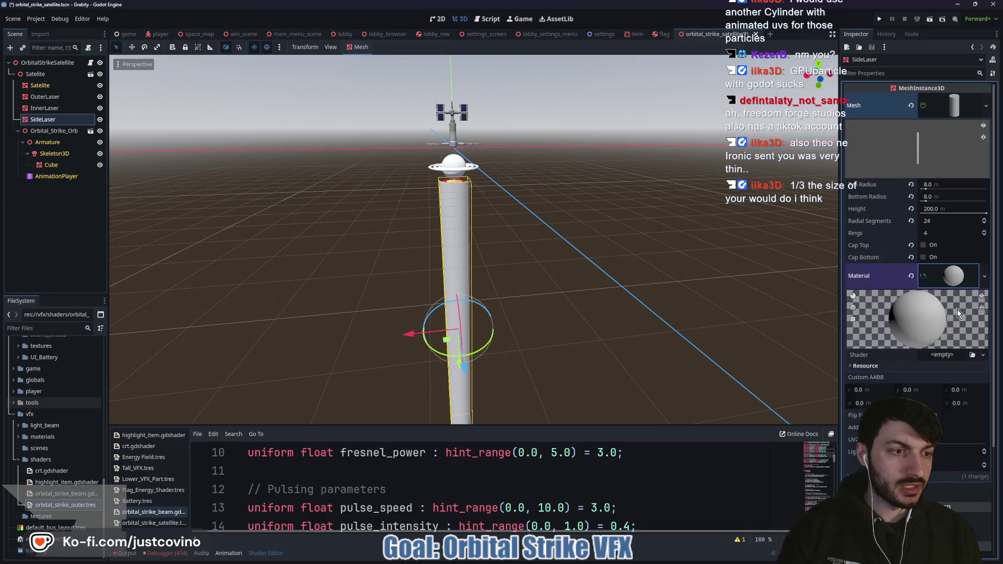
- Load the orbital_strike_outer shader into the material and open its graph in an enlarged editor
click(943, 356)
click(958, 386)
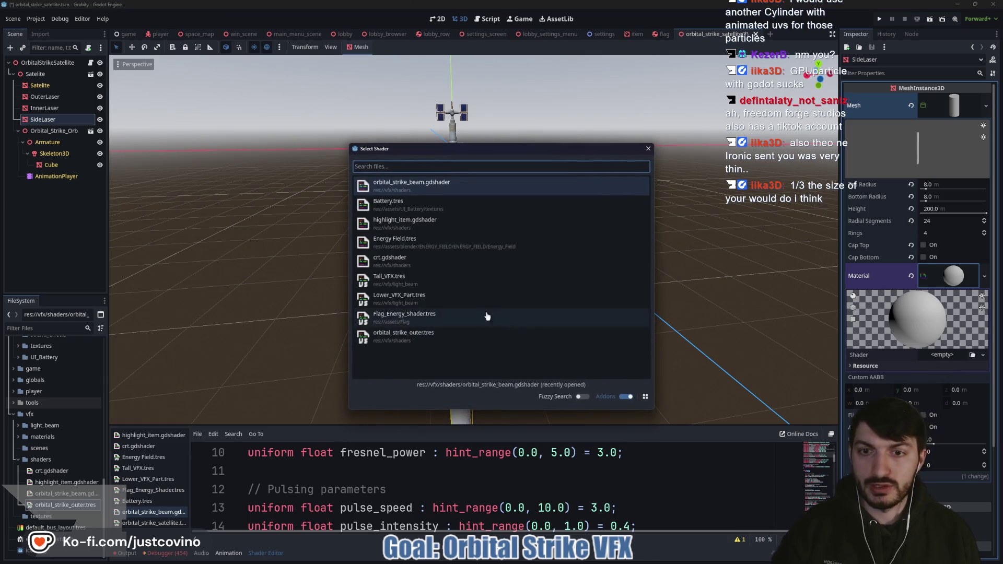
click(398, 337)
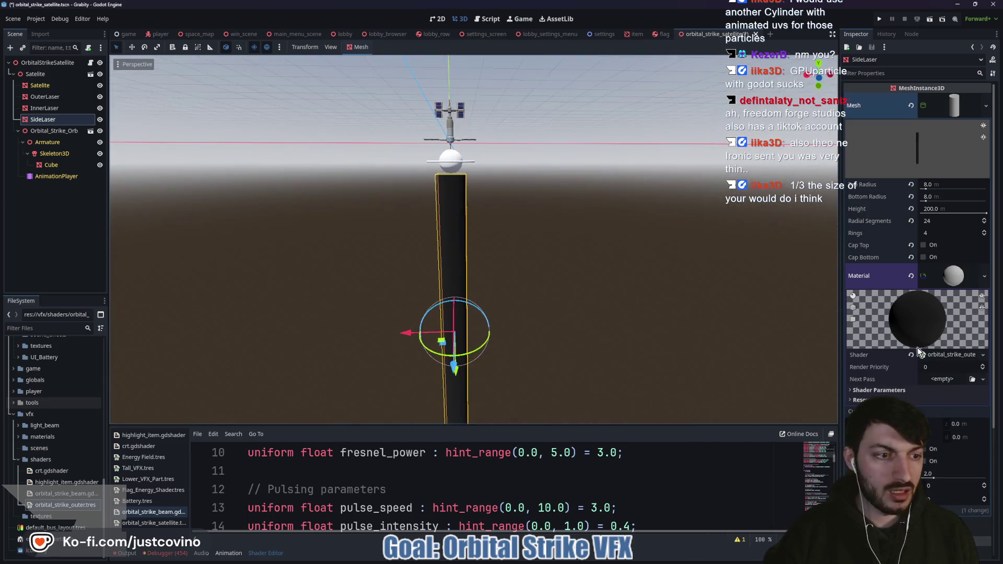
click(936, 357)
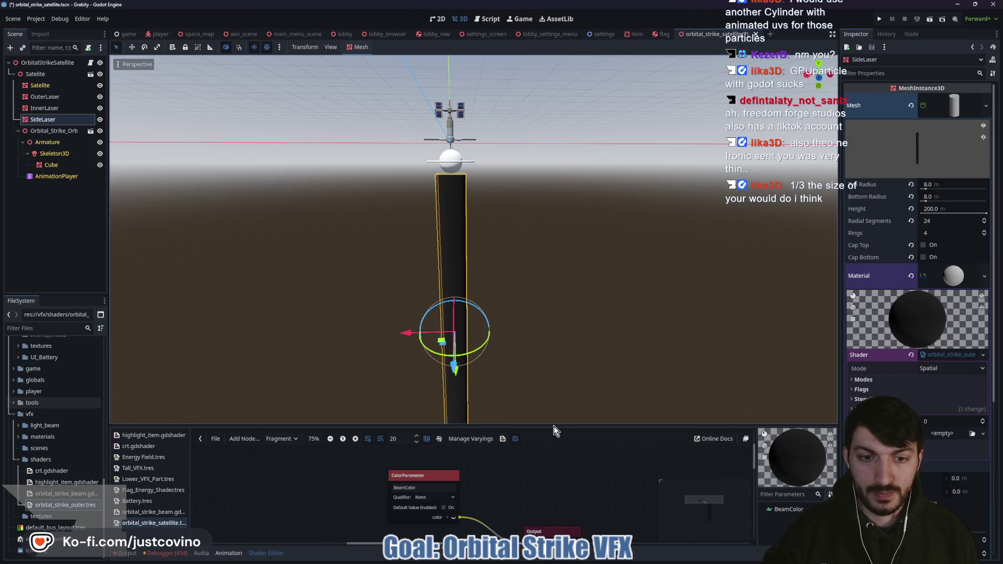
drag(553, 424, 538, 182)
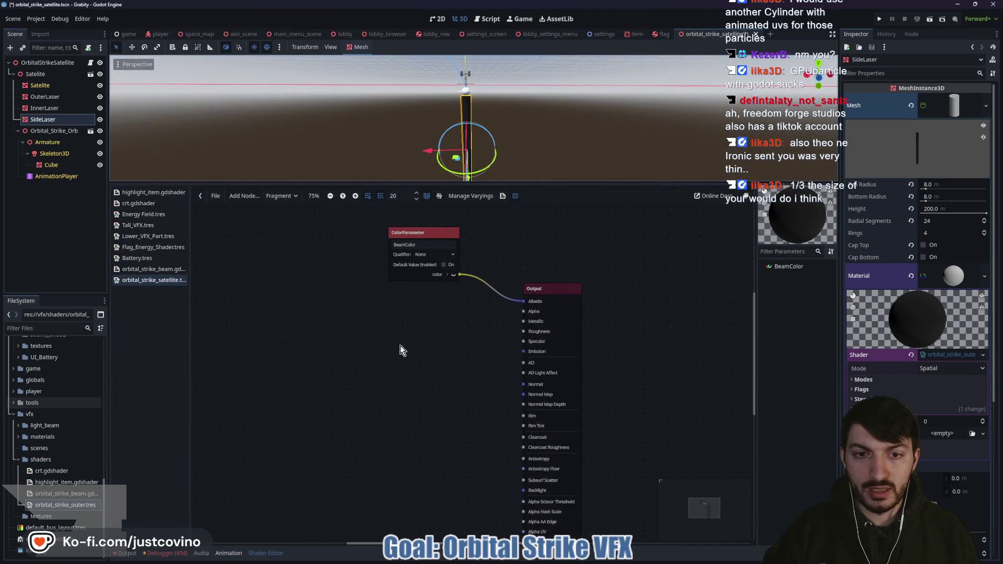